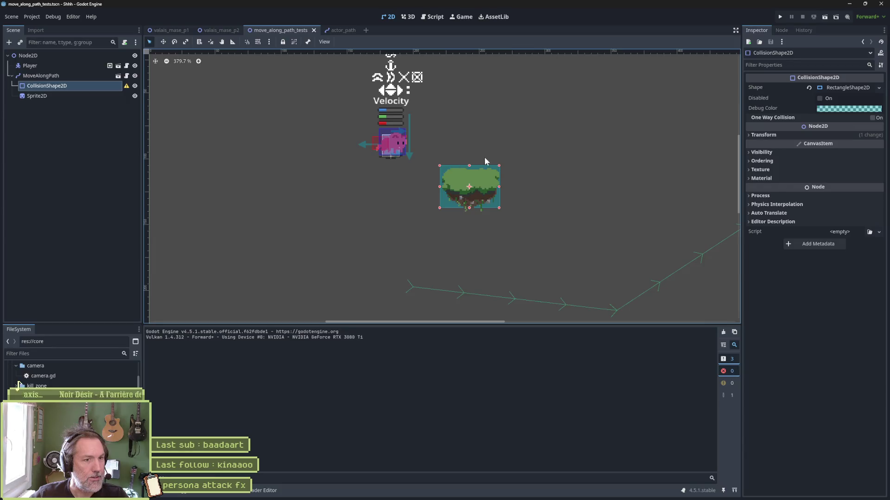
- Move the island sprite up 6 pixels with the move tool
key(w)
click(88, 94)
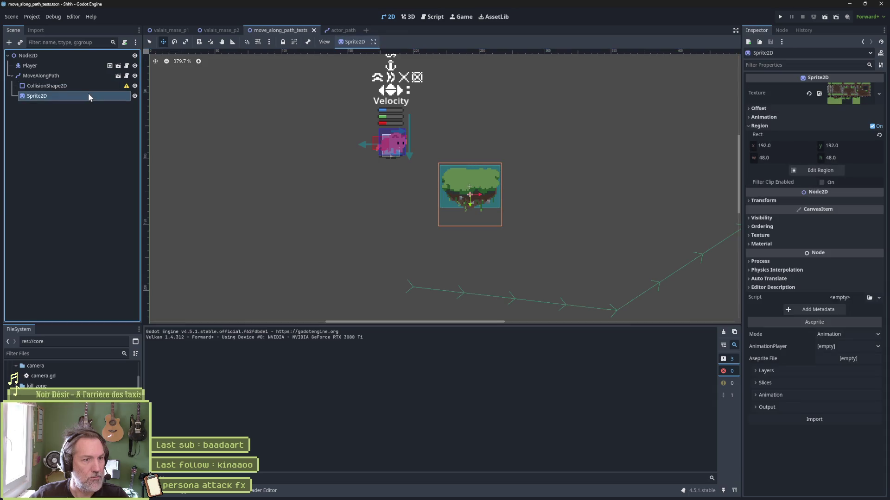
scroll(484, 194, up, 5)
drag(484, 193, 469, 175)
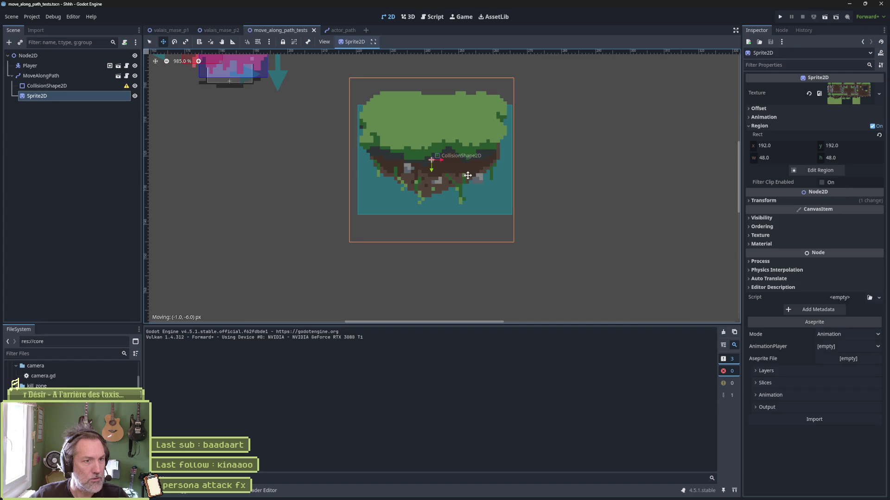
- Shrink the CollisionShape2D's top and bottom edges to fit the sprite, then save and run the scene
click(96, 88)
drag(433, 106, 434, 116)
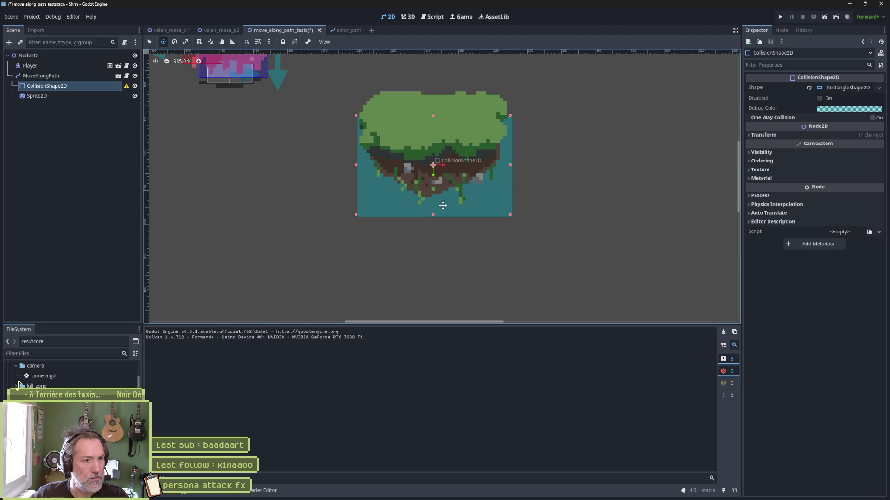
drag(433, 214, 440, 196)
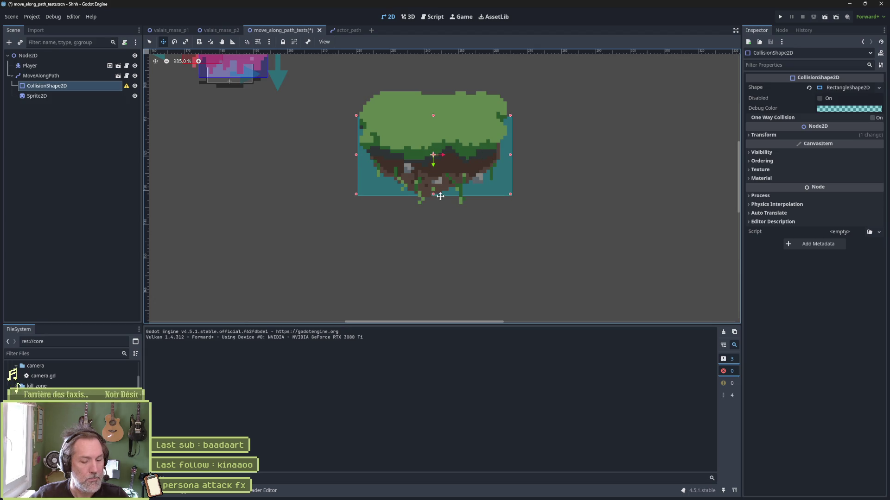
key(F6)
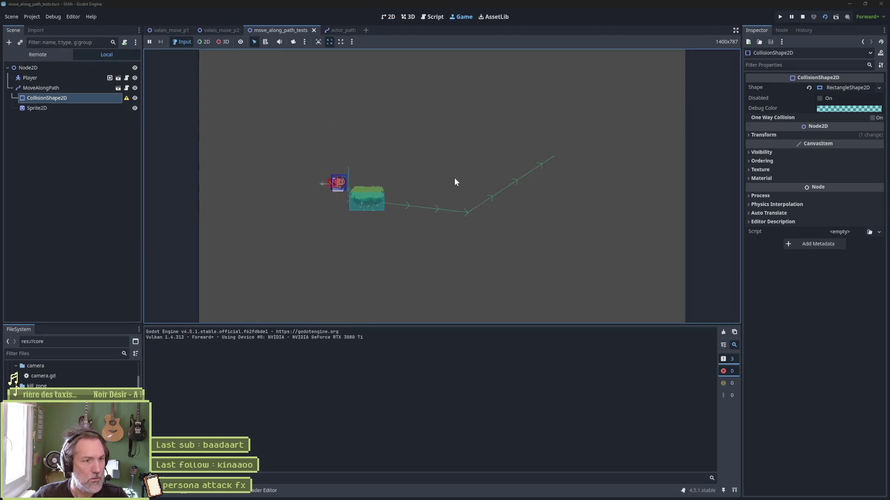
- Stop the game, zoom out and move the Player beside the floating platform
key(F8)
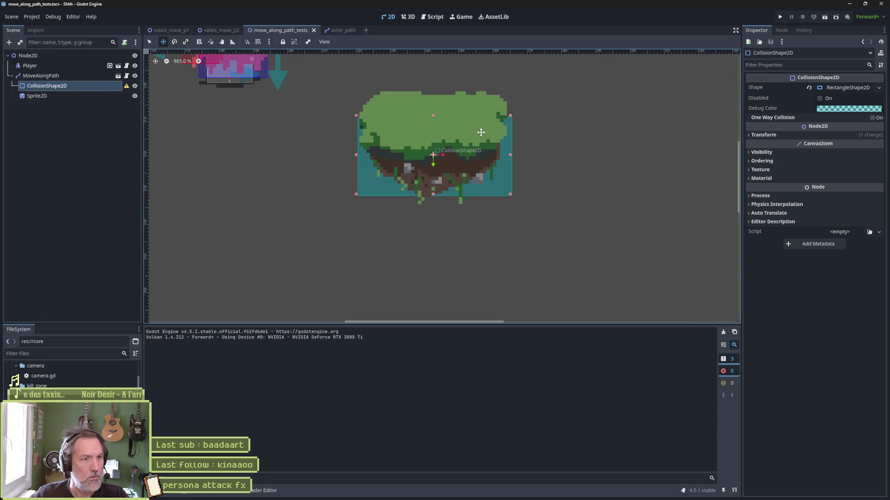
scroll(483, 129, down, 10)
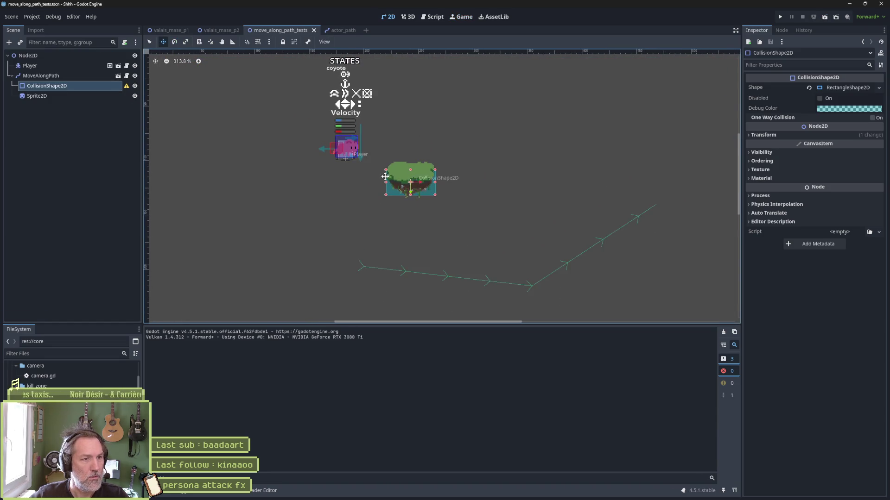
click(74, 74)
click(75, 71)
mouse_move(342, 216)
mouse_down()
mouse_move(370, 260)
mouse_move(353, 277)
mouse_up()
- Test-run the scene with the new player position, then stop it and select MoveAlongPath
key(F6)
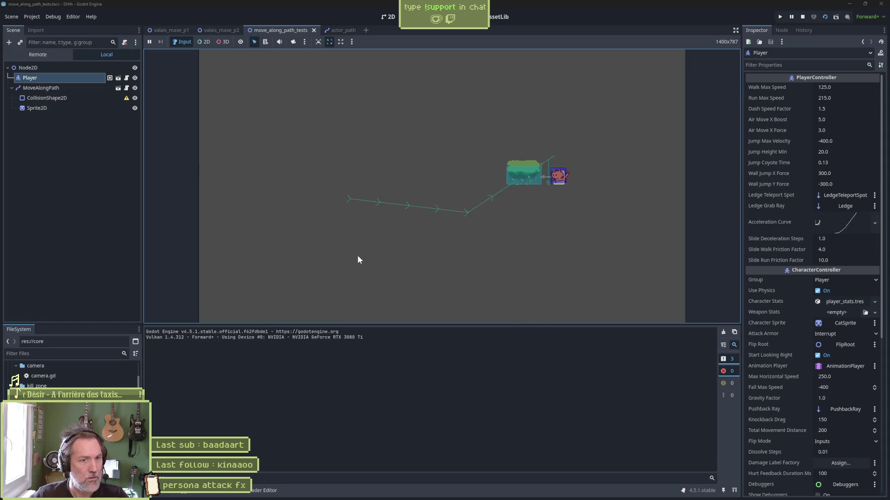
key(F8)
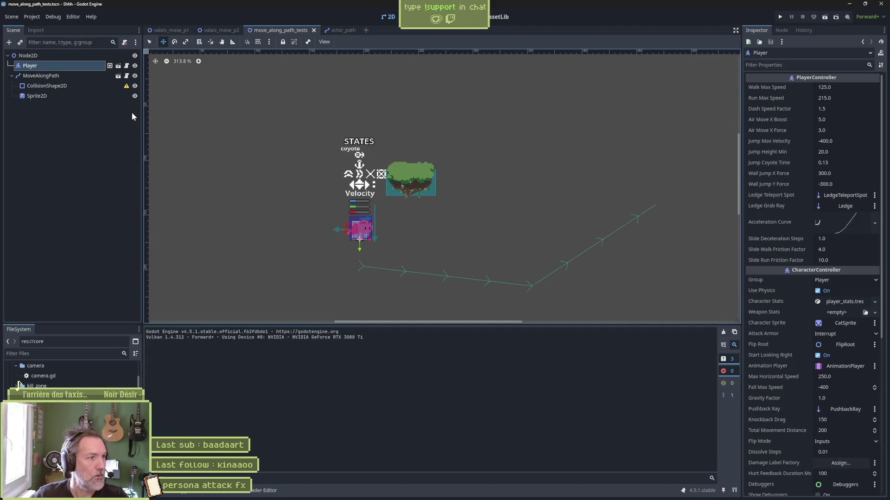
click(45, 75)
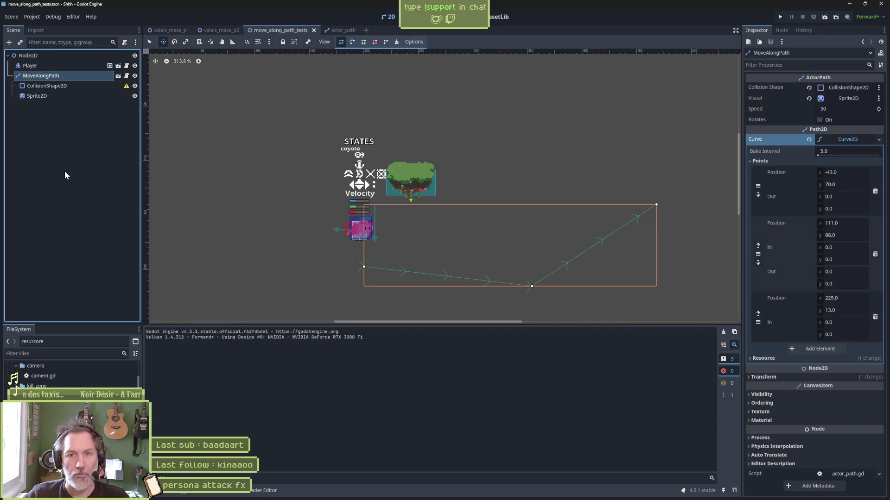
- Compare the collision shape with the island sprite, zoom in, and nudge the sprite by one pixel
click(66, 85)
click(63, 97)
click(65, 87)
click(69, 95)
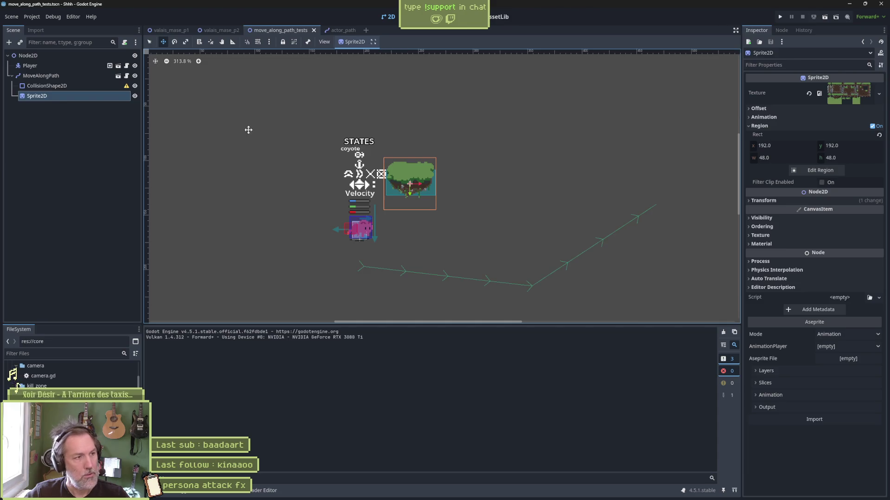
click(63, 87)
scroll(410, 233, up, 15)
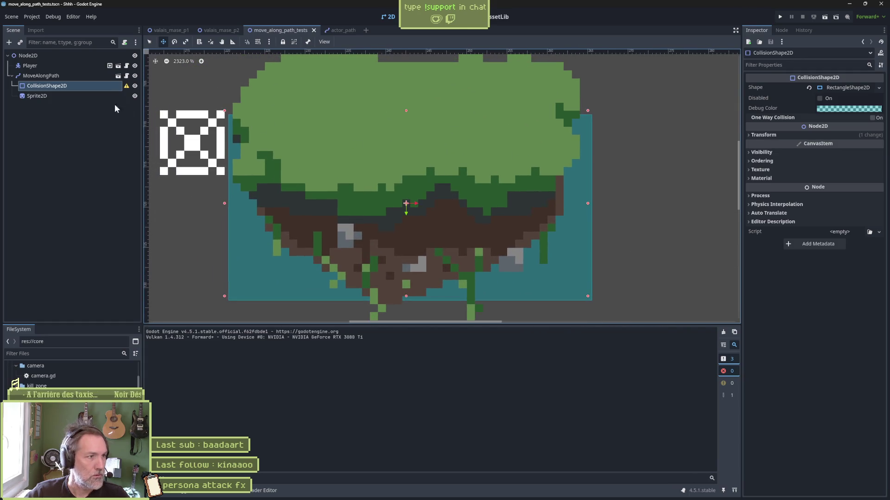
click(71, 96)
drag(307, 196, 310, 185)
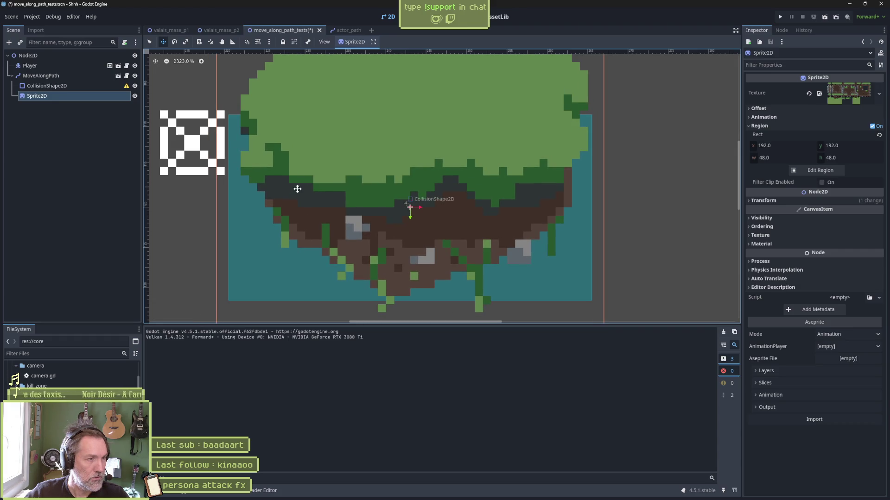
- Shift the collision rectangle to line up with the island sprite and check the alignment
click(90, 86)
drag(406, 203, 410, 207)
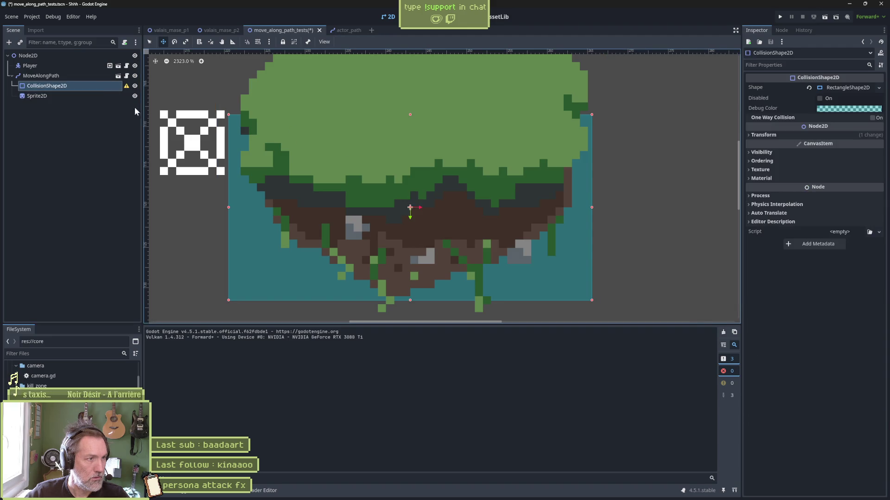
click(95, 98)
click(96, 87)
click(93, 97)
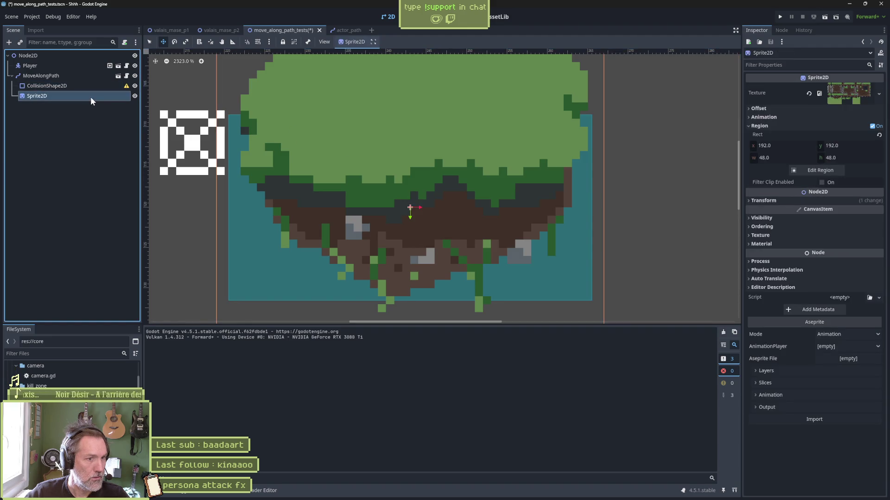
- Zoom back out and select the MoveAlongPath and collision shape nodes
scroll(342, 157, down, 2)
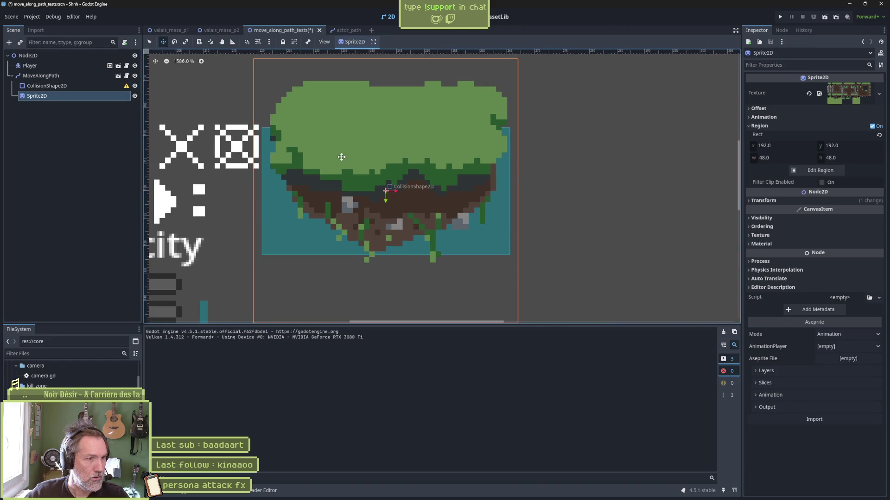
scroll(342, 157, down, 2)
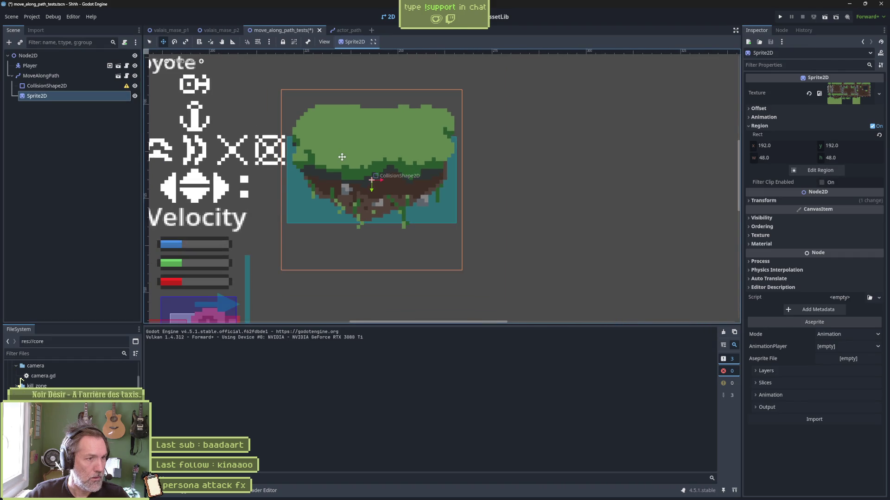
scroll(341, 157, up, 2)
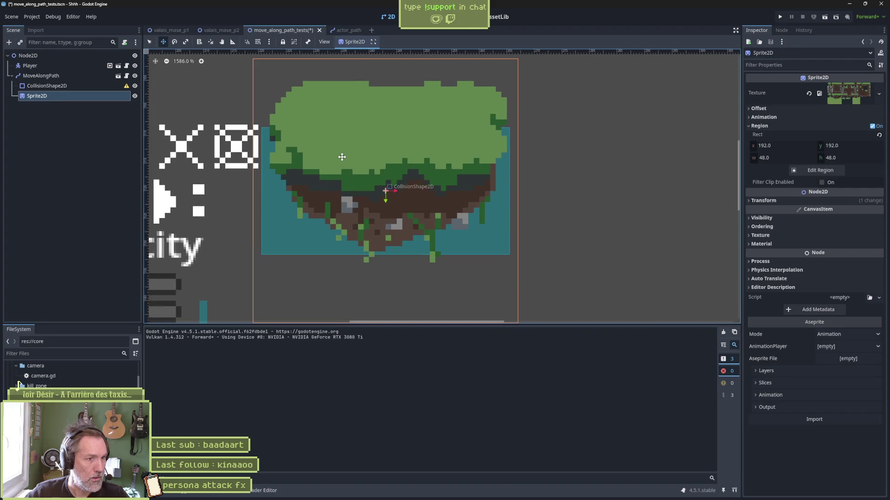
scroll(342, 157, down, 8)
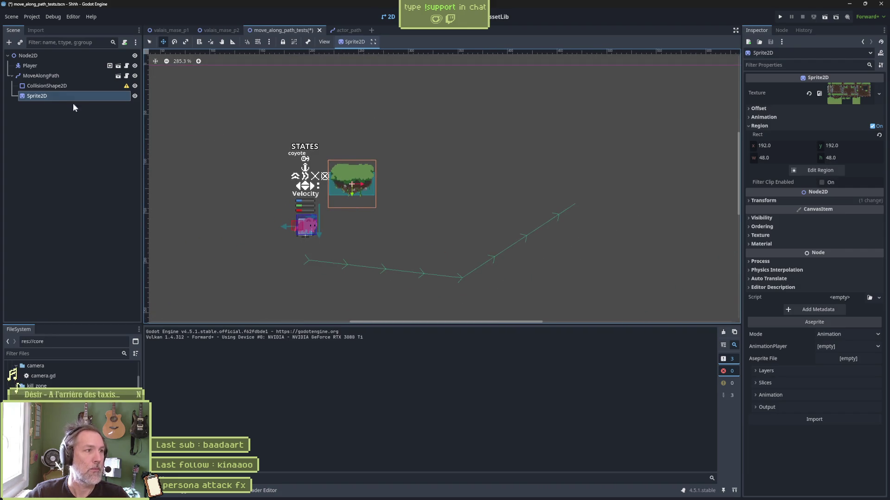
click(49, 77)
click(51, 86)
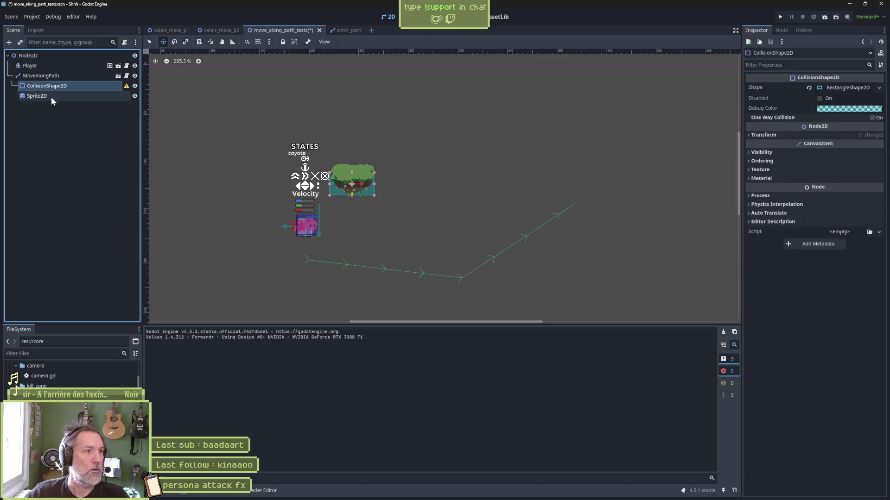
- Select the island sprite too, save and test-run the scene, then stop it
ctrl+click(51, 96)
key(F6)
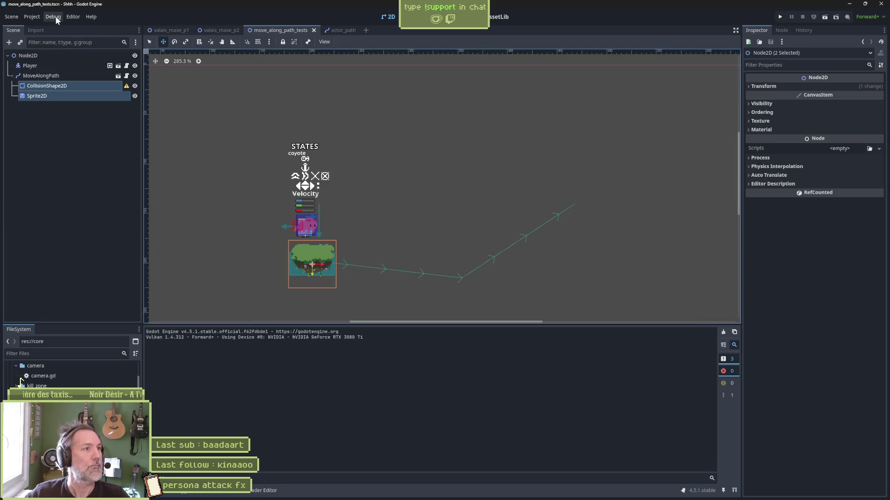
click(53, 16)
- Turn off Debug > Visible Collision Shapes and Visible Paths, then save the scene
click(59, 51)
click(59, 60)
click(78, 208)
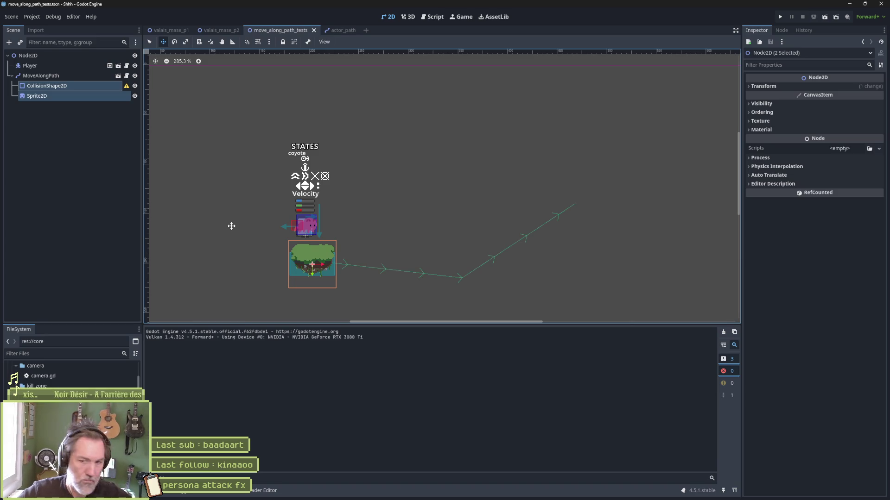
key(ctrl+s)
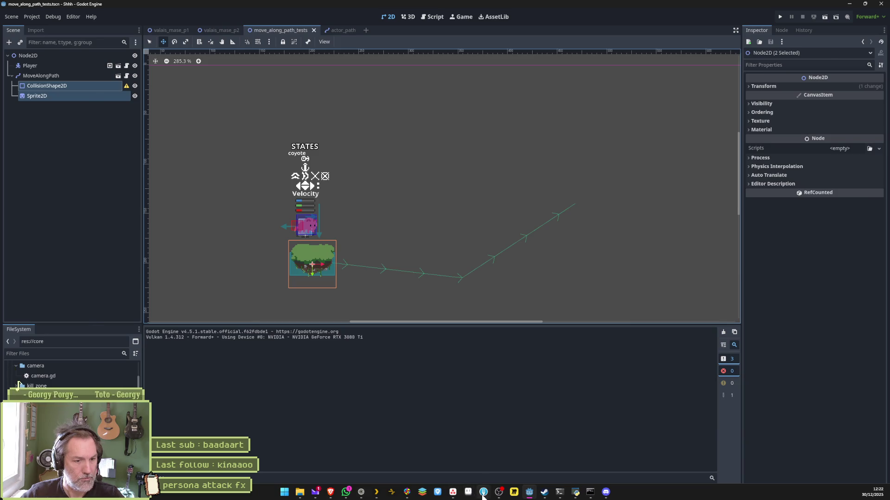
- In Fork, show the local changes and reuse the recent 'ejected when change direction' commit message
click(484, 492)
click(32, 44)
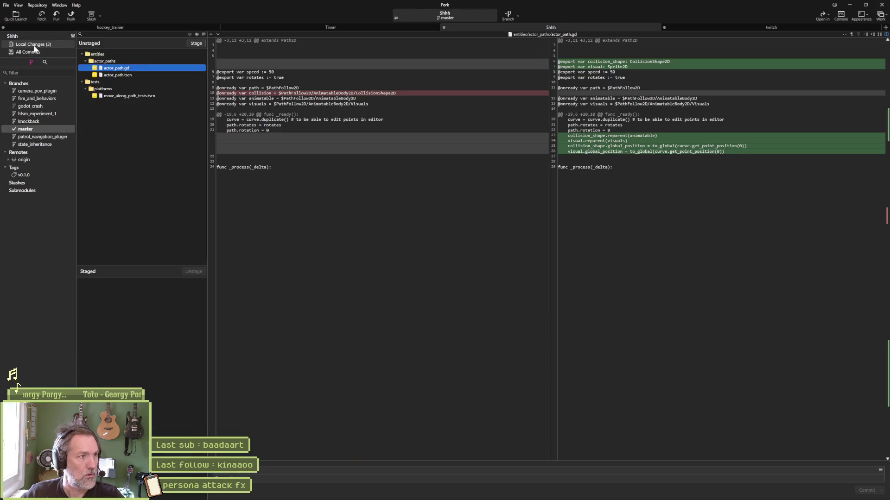
click(880, 471)
click(697, 387)
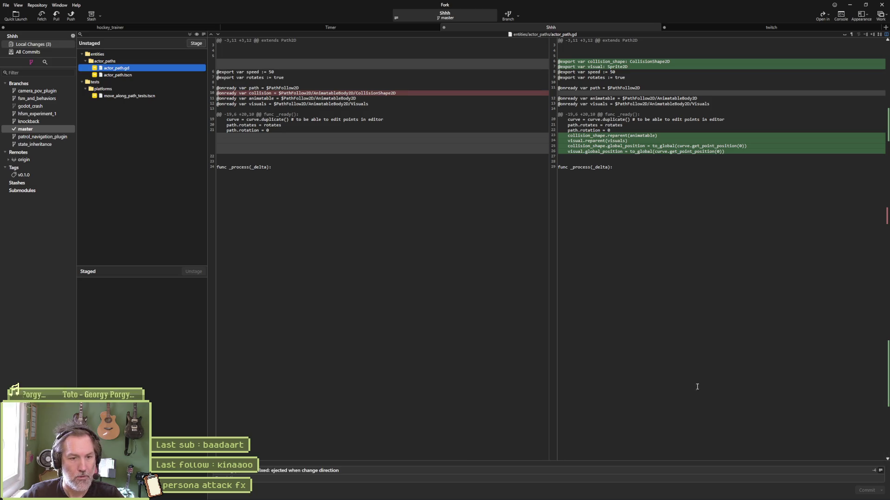
- Rewrite the commit subject to 'Refactored: added collision shape and visual as exported references'
double_click(262, 470)
text(Refactor)
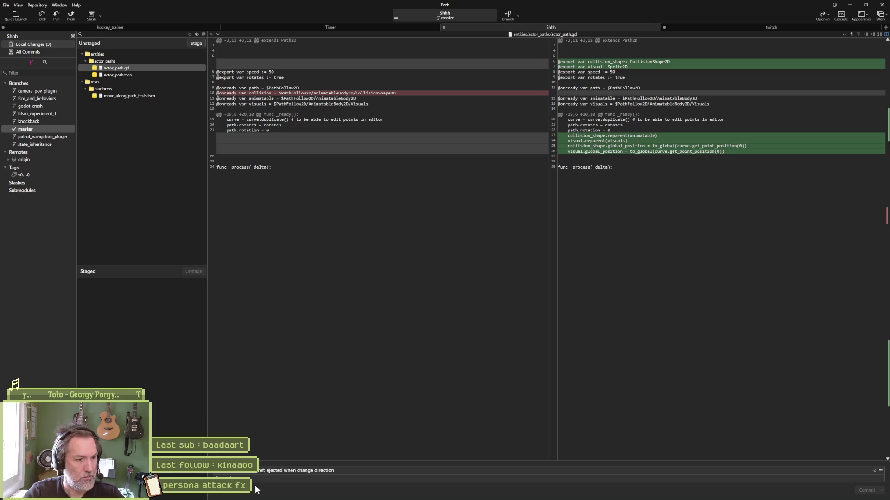
text(ed:)
key(ctrl+shift+Right)
key(ctrl+shift+Right)
key(ctrl+shift+Right)
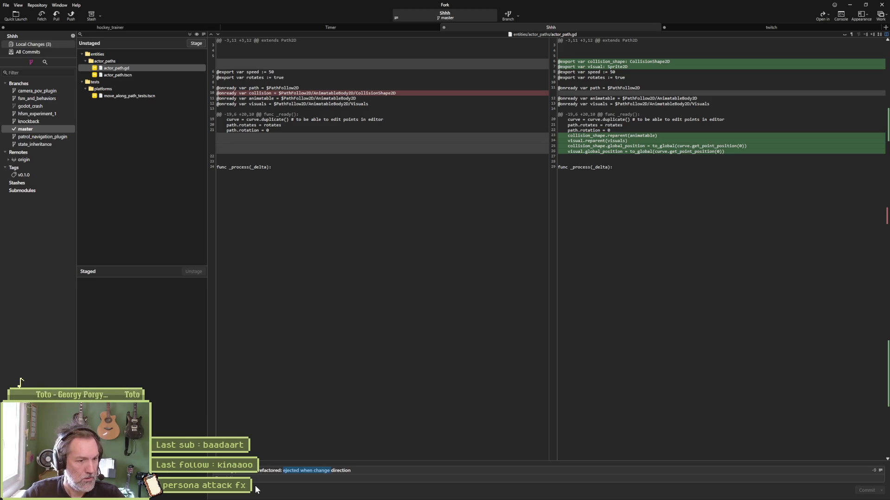
text(pl)
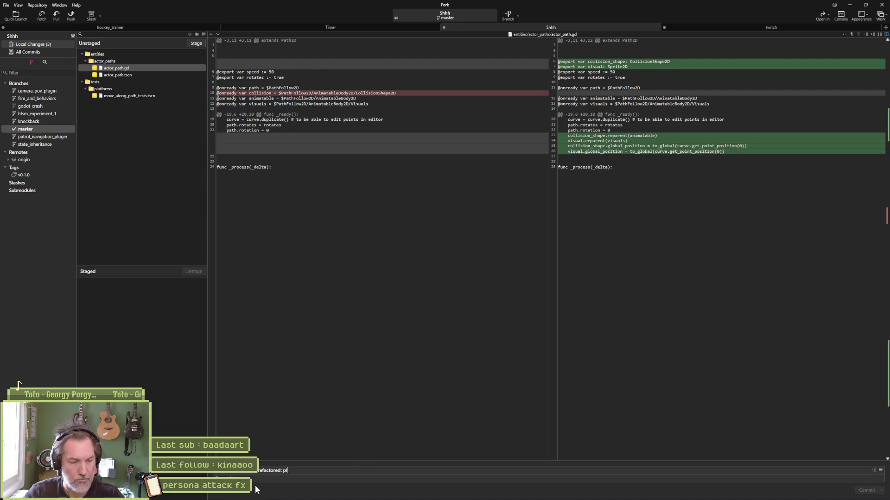
key(BackSpace)
key(BackSpace)
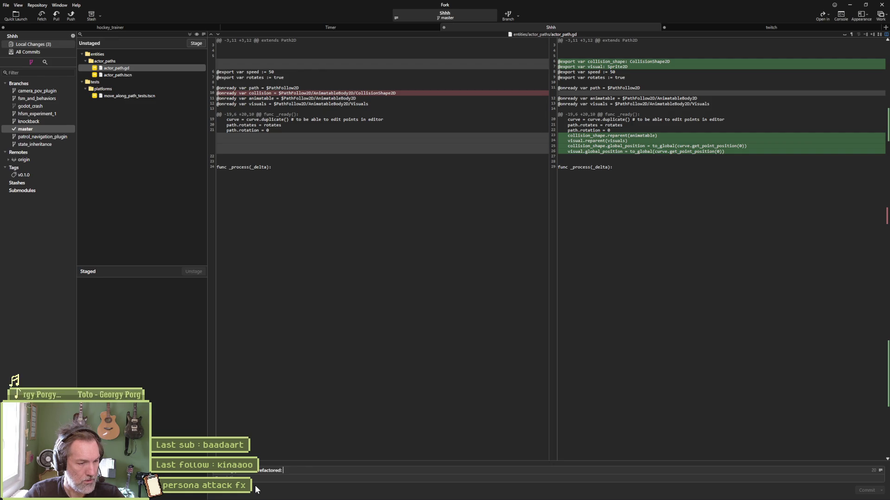
text(added collision sh)
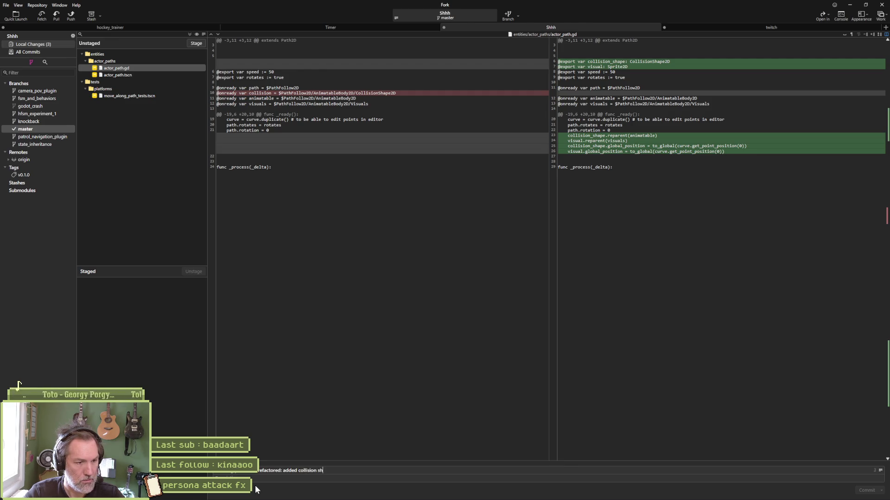
text(exter)
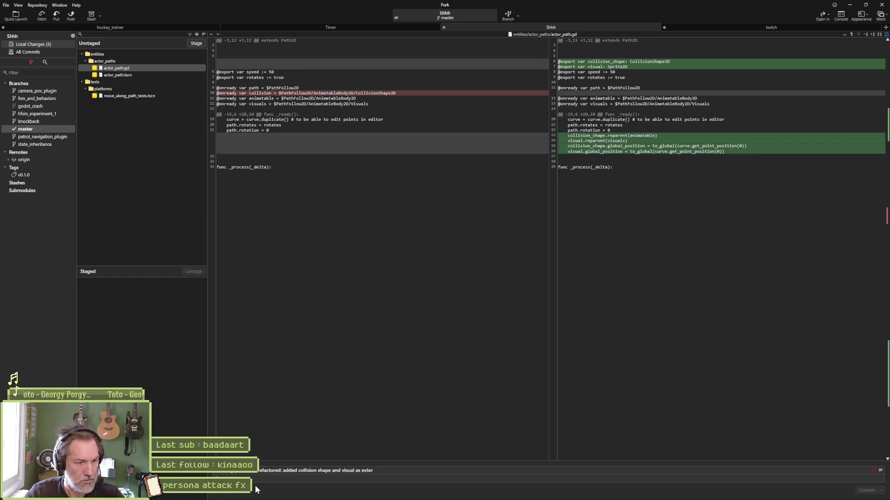
key(BackSpace)
key(BackSpace)
key(BackSpace)
text(ported references)
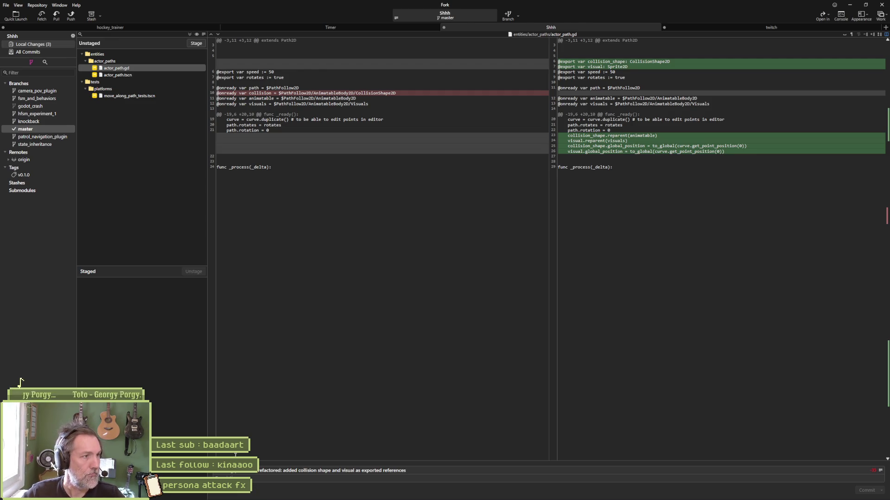
mouse_move(296, 103)
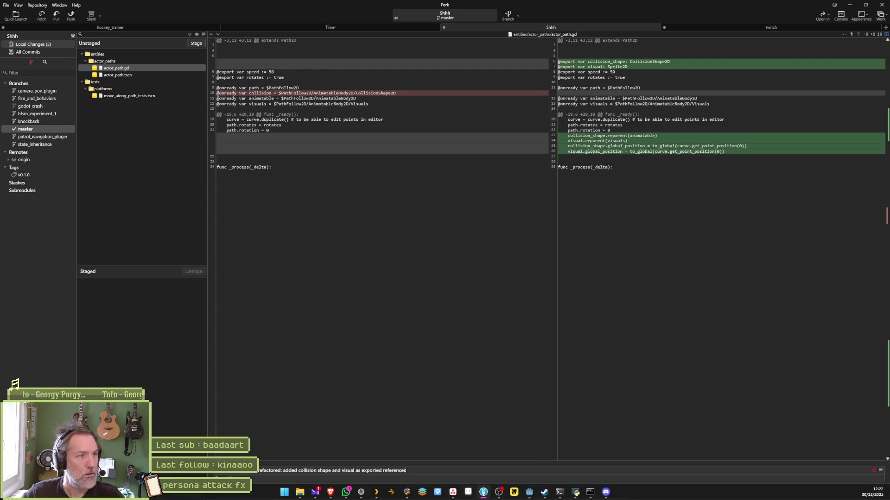
click(530, 492)
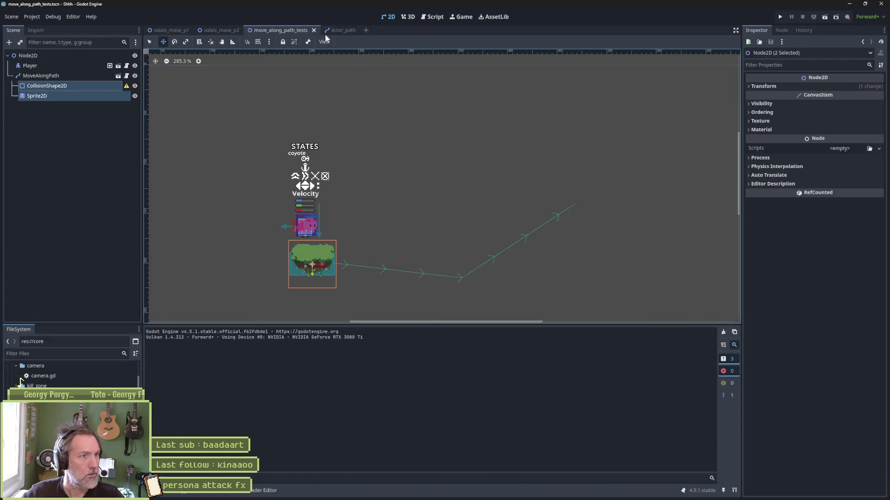
- Open actor_path.gd and search the whole project for collision_shape
click(426, 20)
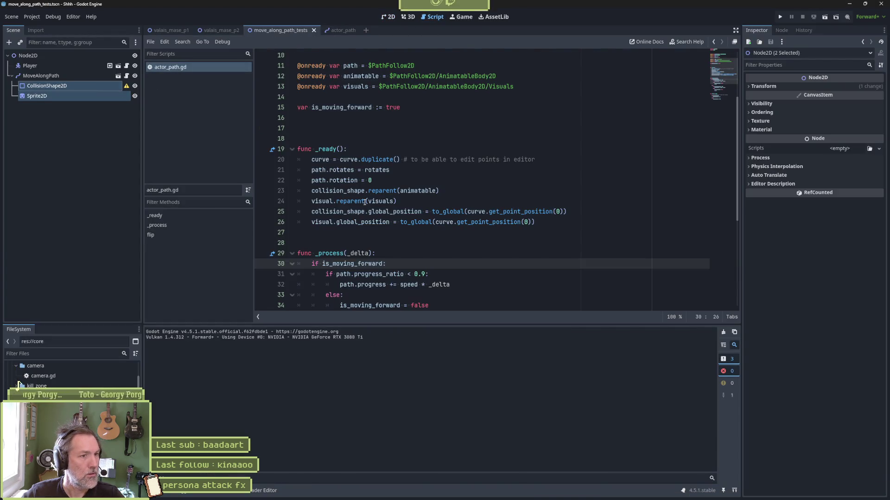
click(356, 66)
scroll(370, 93, down, 5)
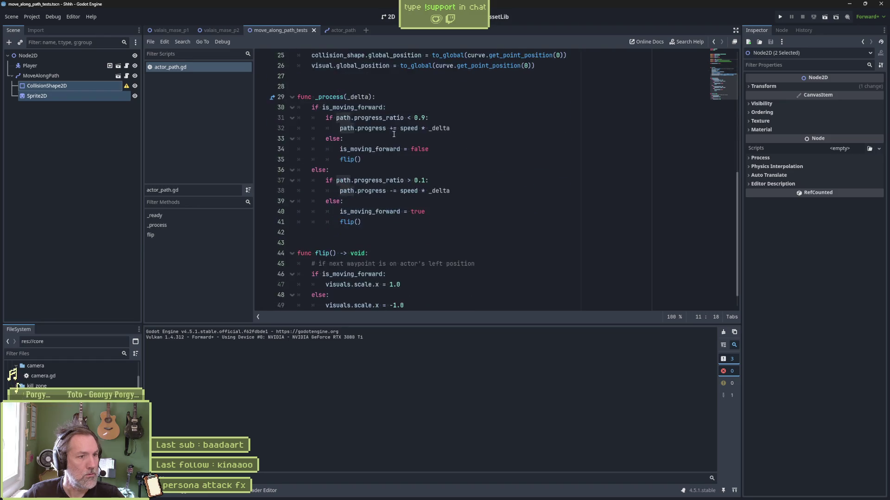
scroll(382, 121, up, 4)
scroll(325, 119, up, 4)
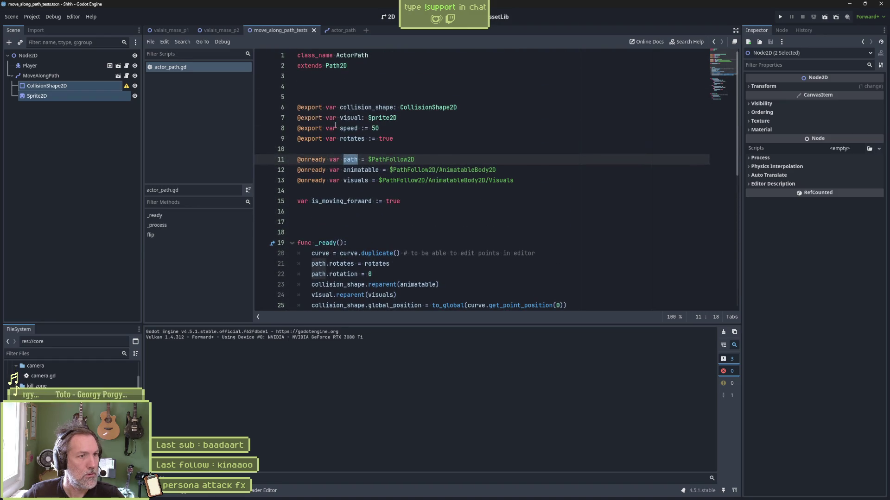
double_click(366, 107)
key(ctrl+shift+f)
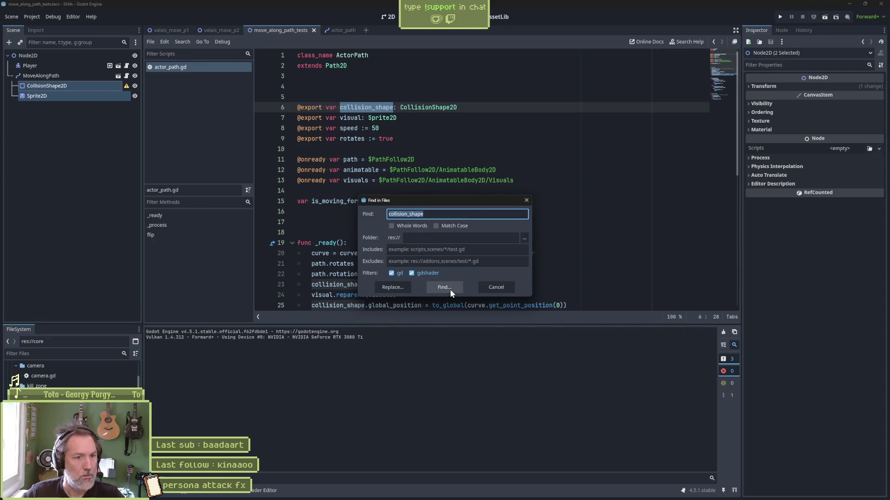
click(444, 287)
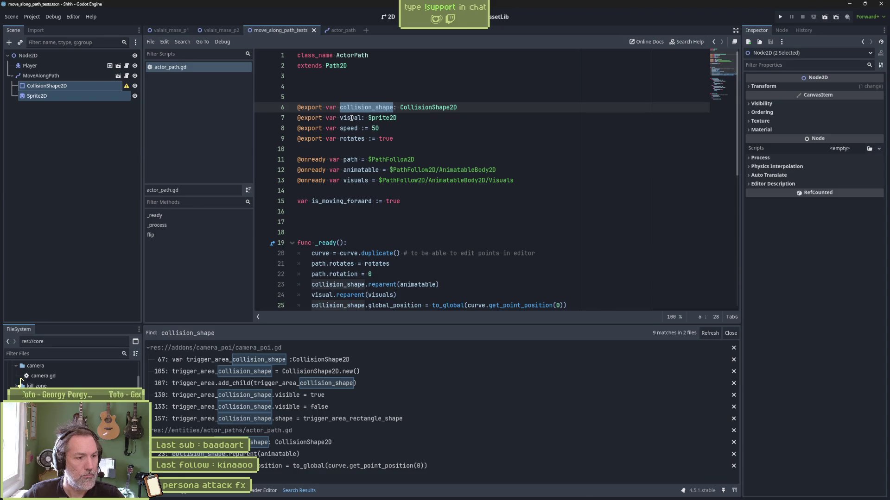
- Search the whole project for the visual variable
double_click(352, 118)
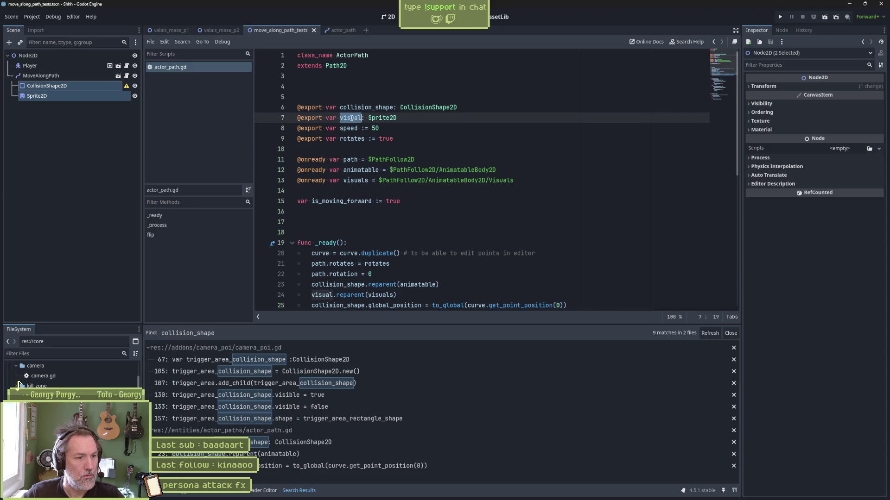
key(ctrl+shift+f)
click(443, 285)
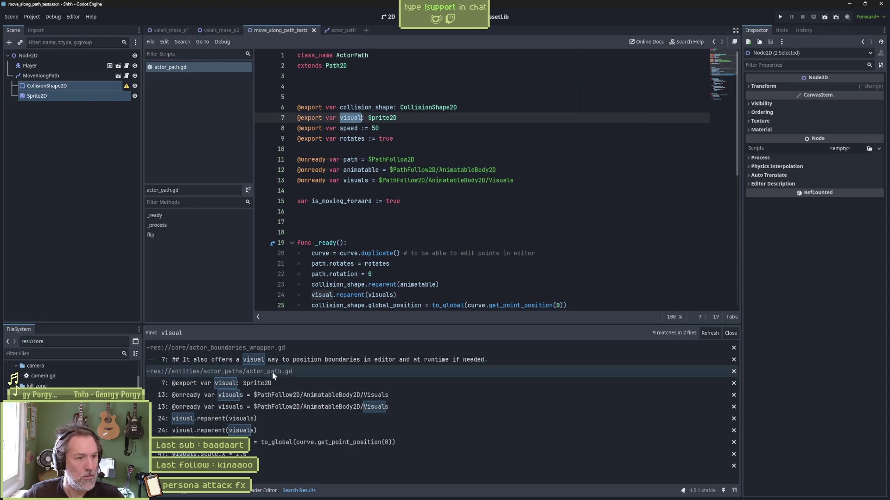
- Highlight uses of path, animatable, visuals and is_moving_forward in the script
click(348, 128)
click(355, 149)
click(350, 139)
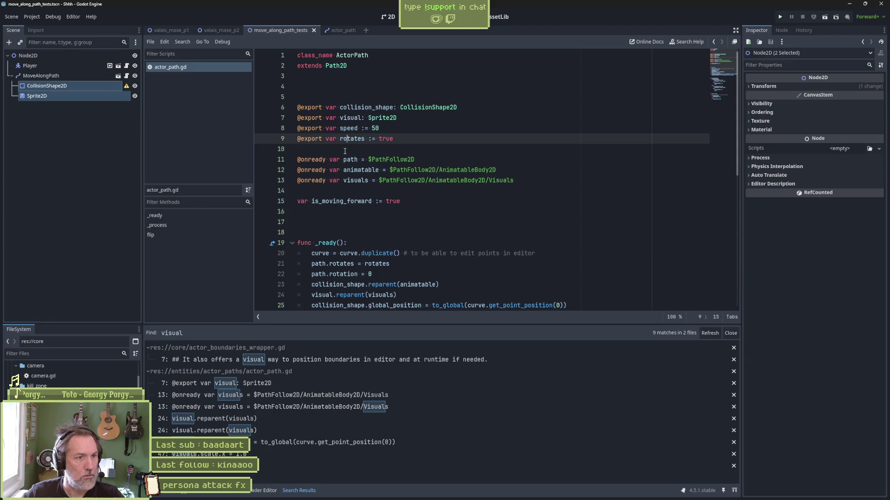
click(348, 159)
double_click(348, 159)
double_click(359, 170)
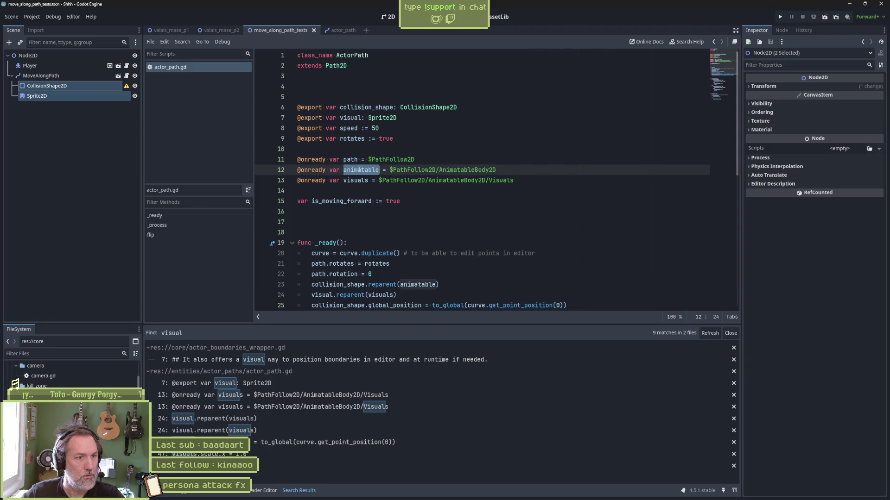
double_click(358, 180)
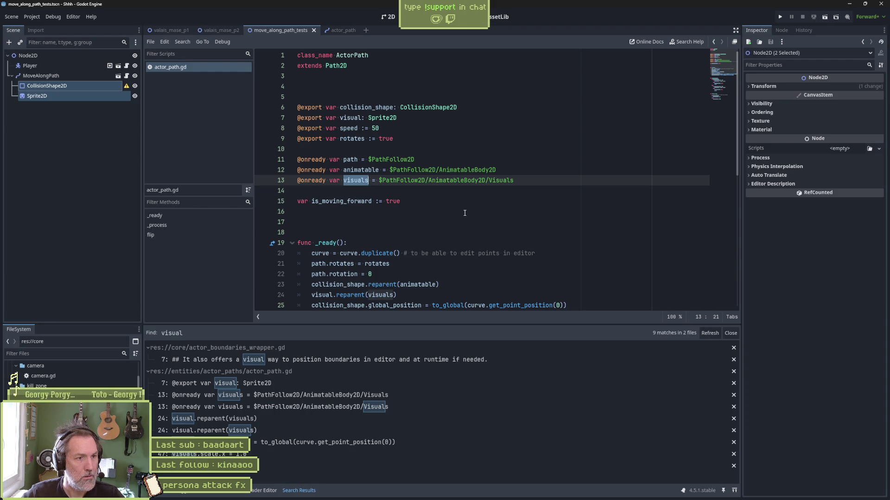
double_click(345, 201)
scroll(415, 205, down, 6)
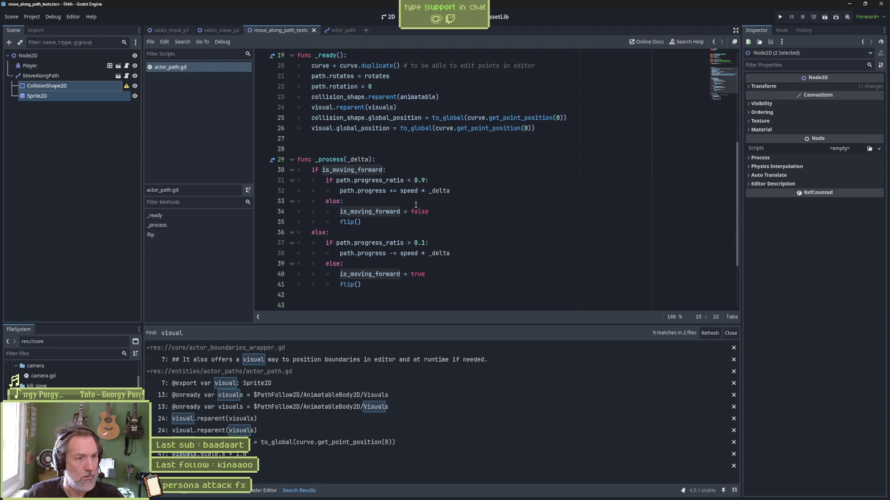
scroll(415, 204, down, 3)
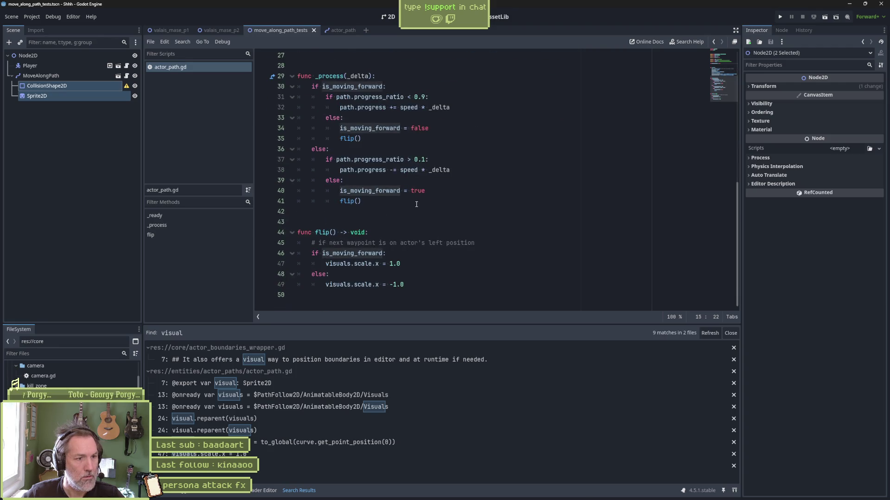
key(alt+Tab)
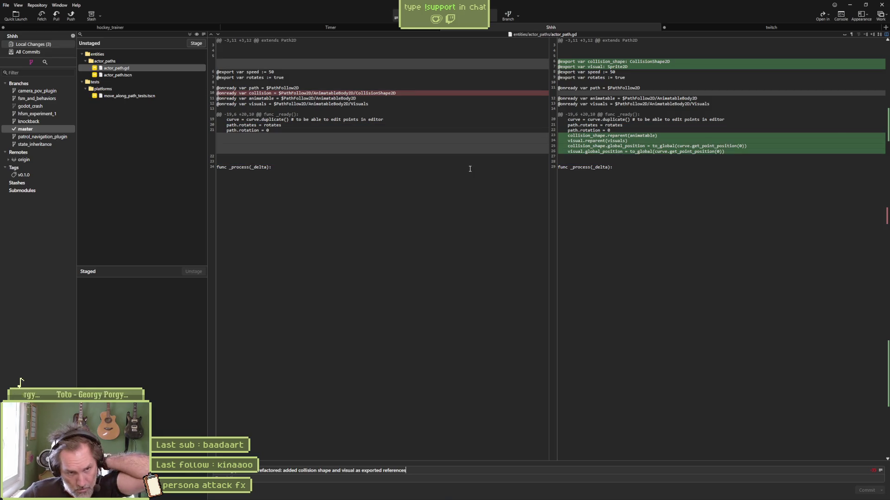
- Review the actor_path.tscn and move_along_path_tests.tscn diffs, then stage and commit all three files
click(150, 75)
click(152, 95)
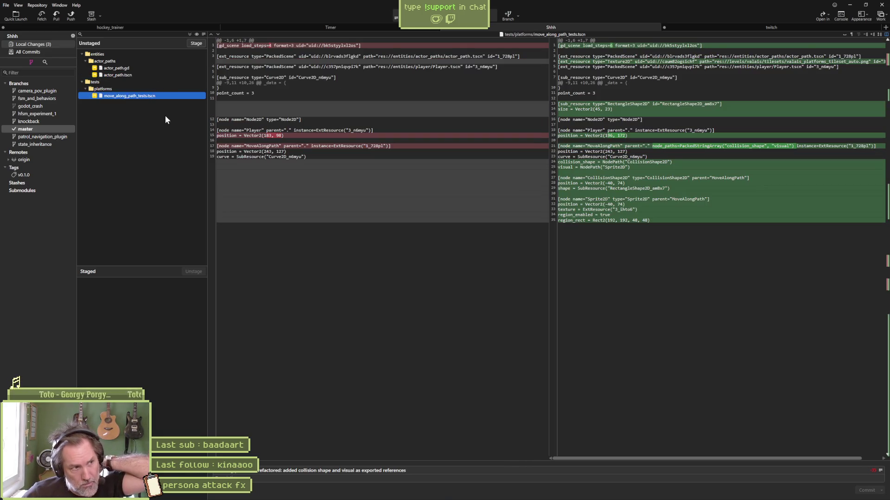
click(196, 43)
click(857, 494)
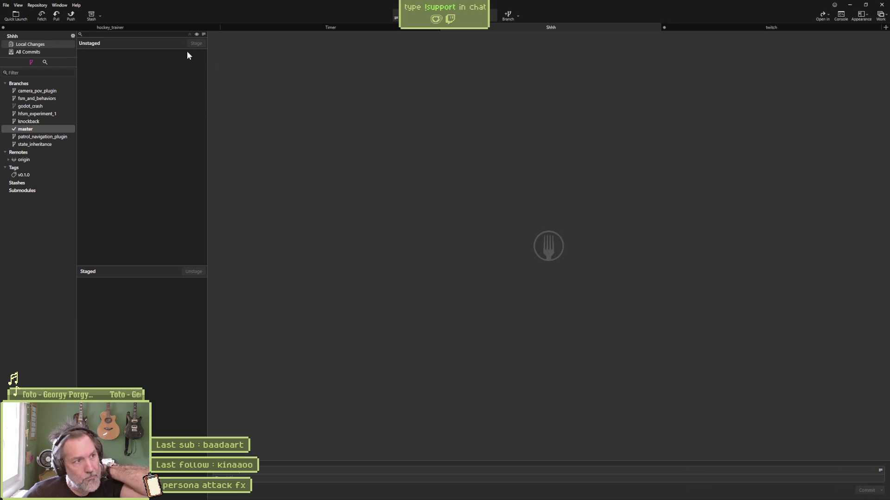
- Open and dismiss the push options for master, then minimize Fork back to Godot
click(70, 16)
click(491, 275)
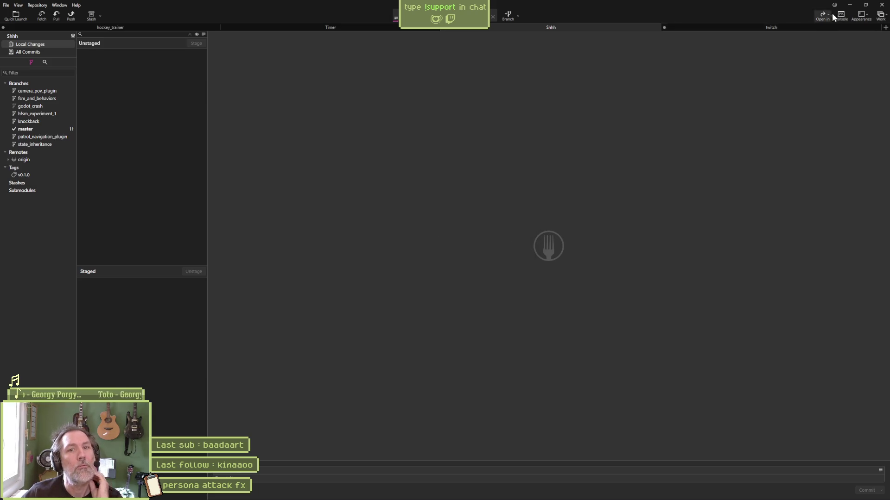
click(849, 5)
click(497, 212)
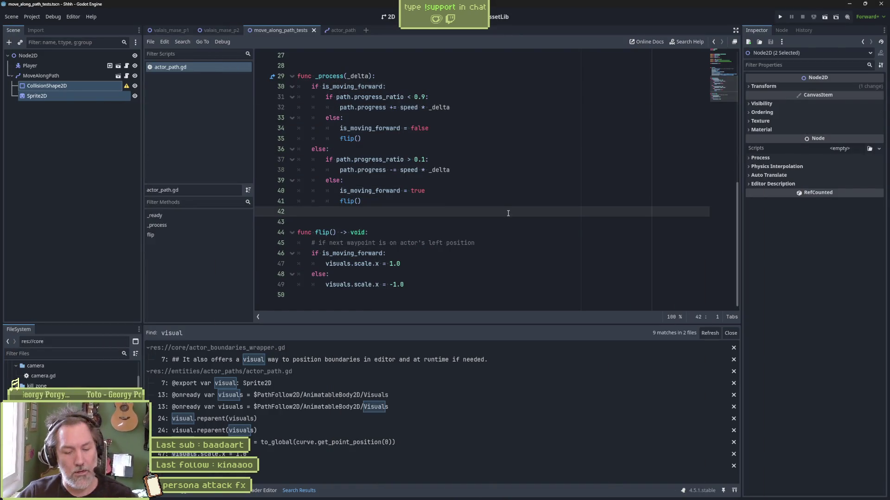
- Move the moving platforms and ledge grab bugs to Complete on the Asana board
click(450, 496)
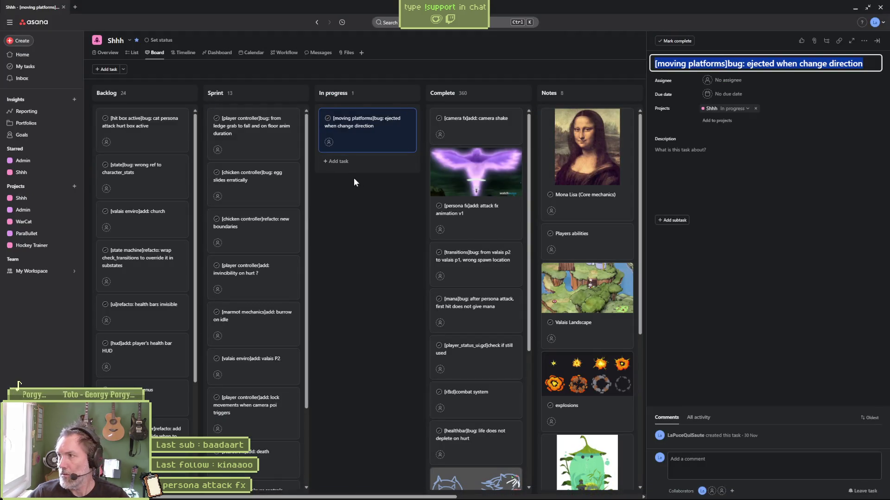
click(366, 127)
drag(366, 127, 468, 134)
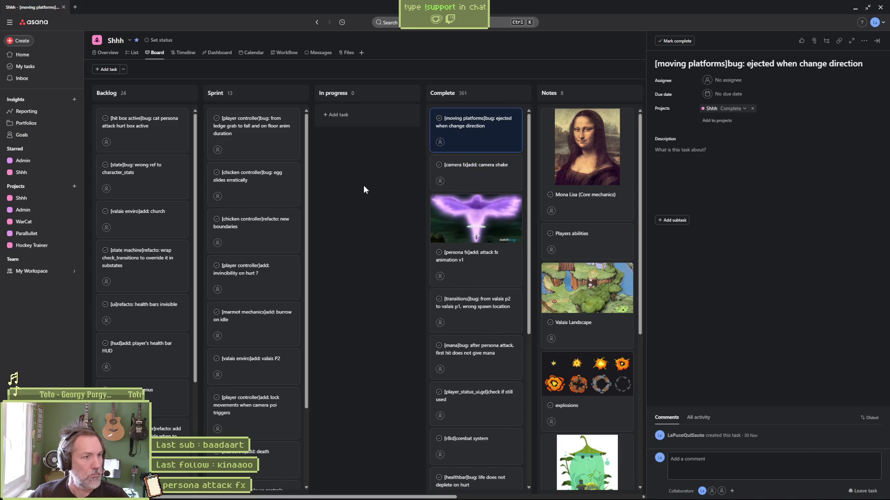
drag(242, 128, 350, 122)
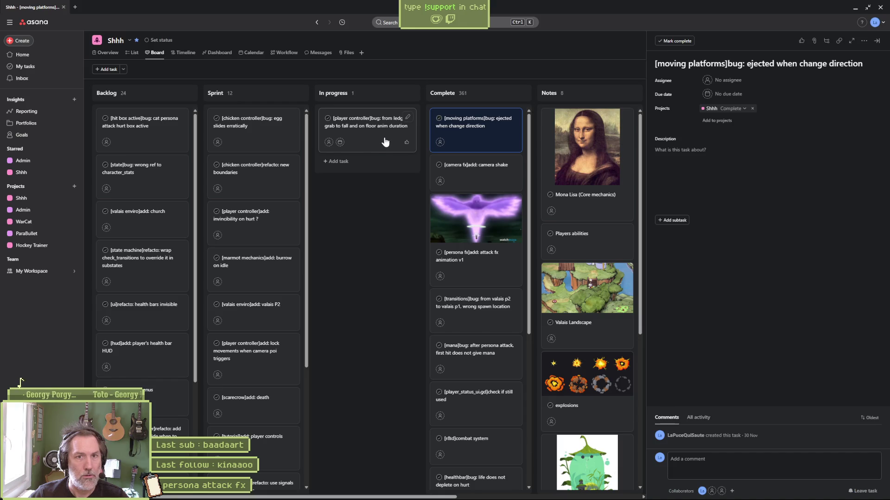
click(369, 140)
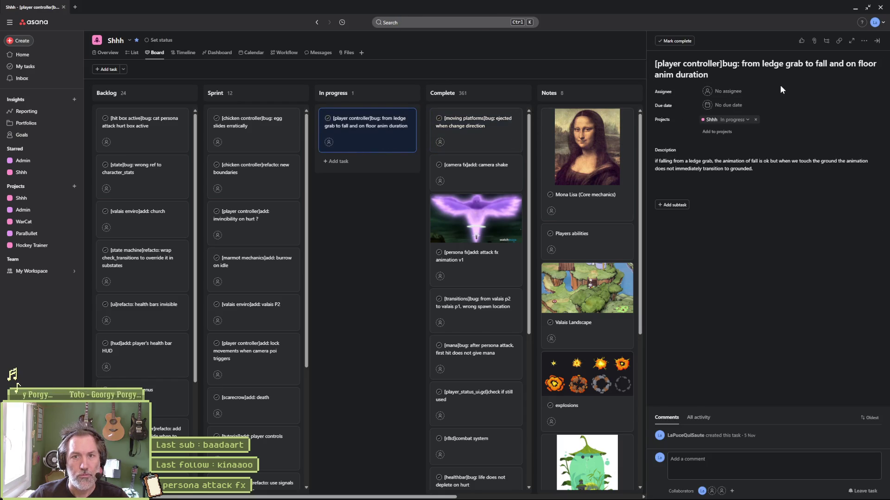
drag(364, 126, 473, 128)
- Leave the egg slides bug in Sprint and open the new boundaries refactor task
mouse_move(301, 132)
mouse_down()
mouse_move(362, 124)
mouse_move(362, 134)
mouse_up()
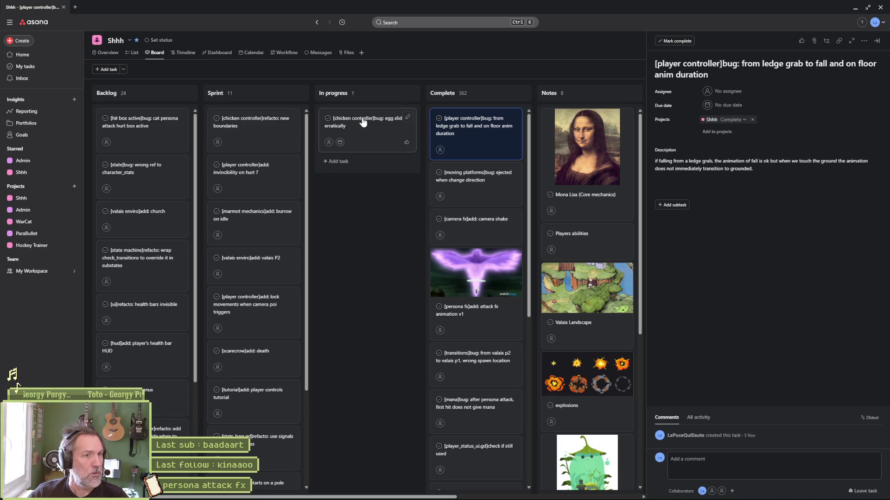
mouse_move(369, 132)
mouse_down()
mouse_move(254, 164)
mouse_move(263, 124)
mouse_move(368, 124)
mouse_up()
click(372, 130)
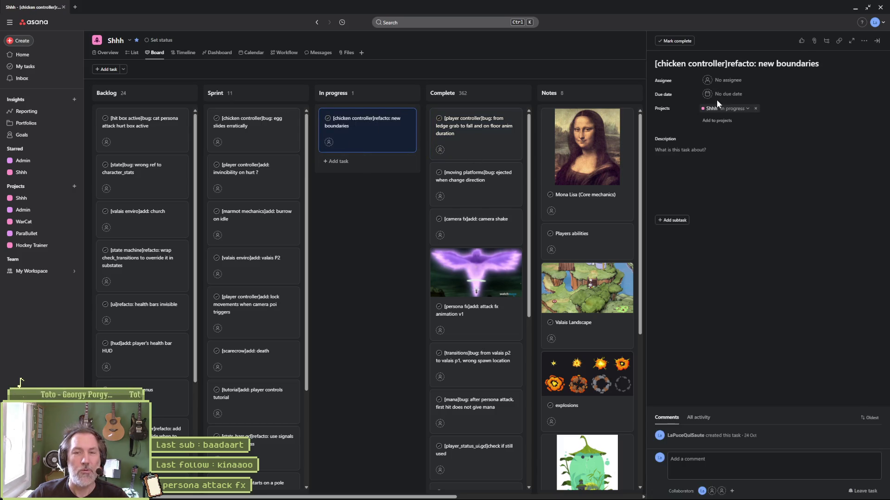
click(868, 8)
click(769, 56)
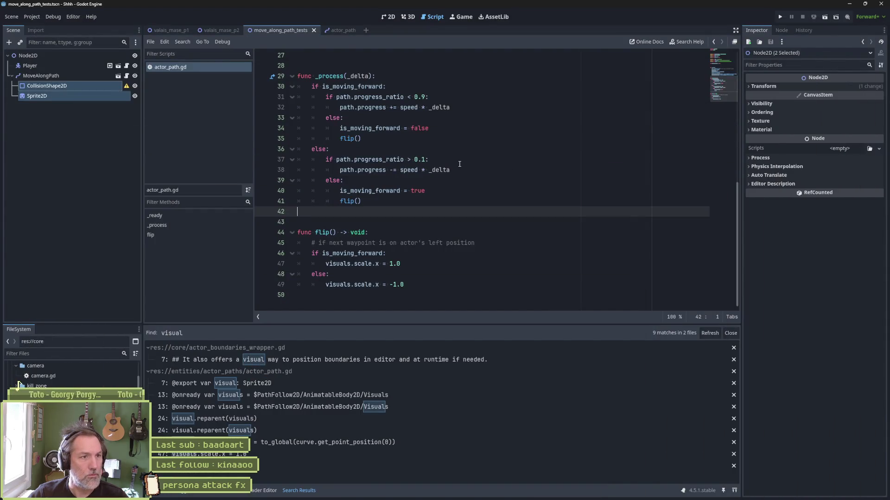
- Close the path test scene tabs and the open level scripts
middle_click(277, 30)
middle_click(278, 30)
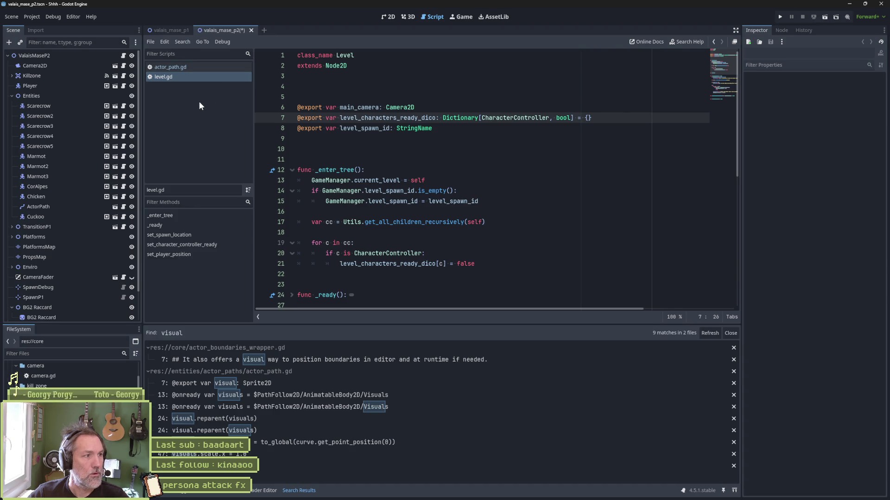
middle_click(173, 77)
middle_click(177, 68)
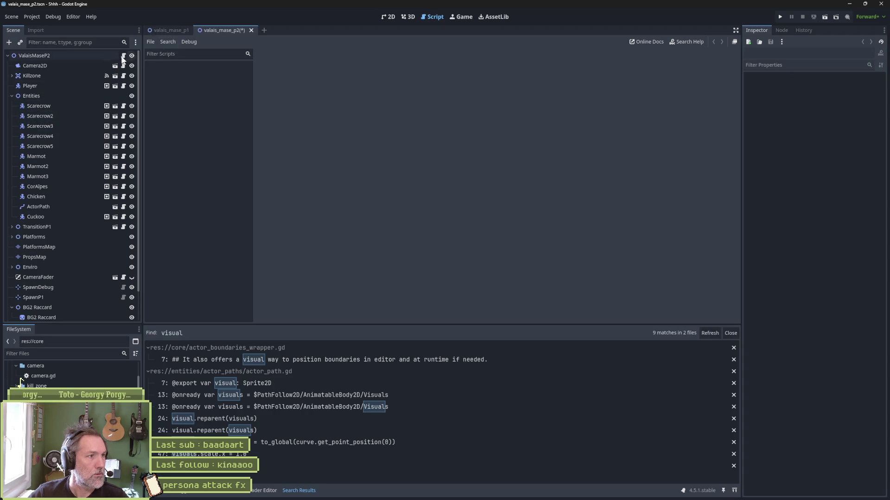
- In the 2D level view, select and centre on the Chicken, then open Chicken.tscn in the editor
click(384, 19)
scroll(334, 185, down, 8)
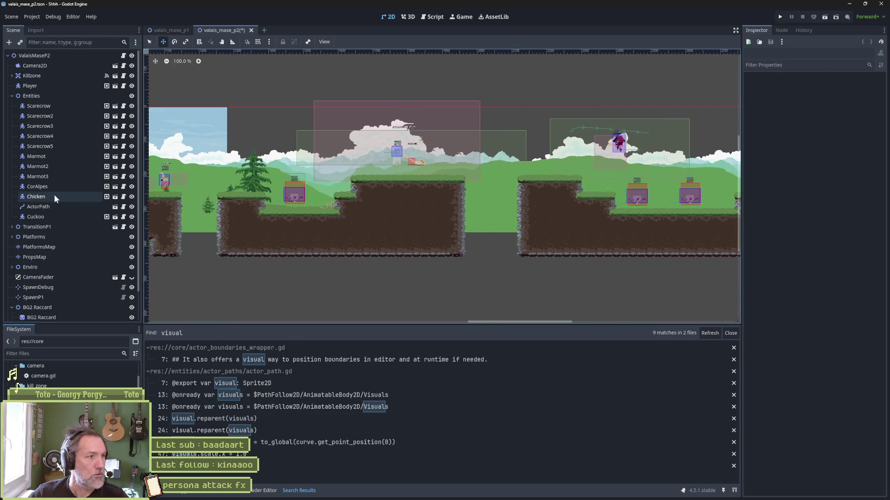
double_click(54, 196)
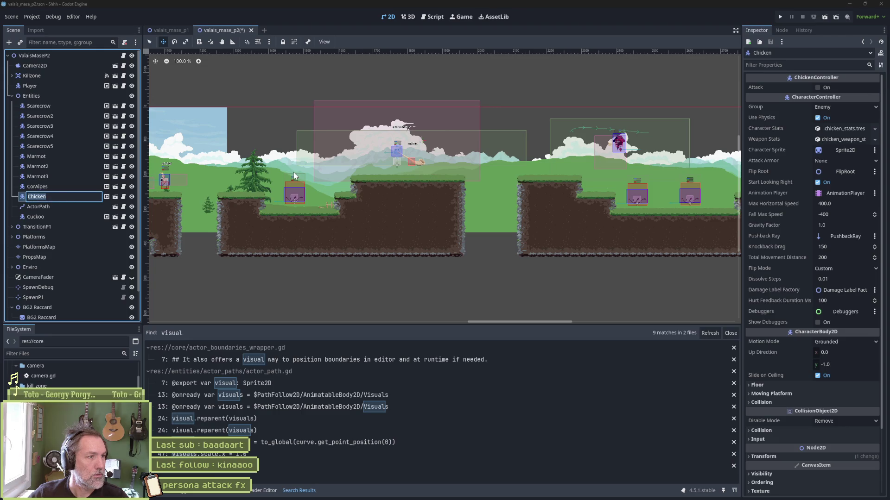
text(c)
key(Escape)
key(f)
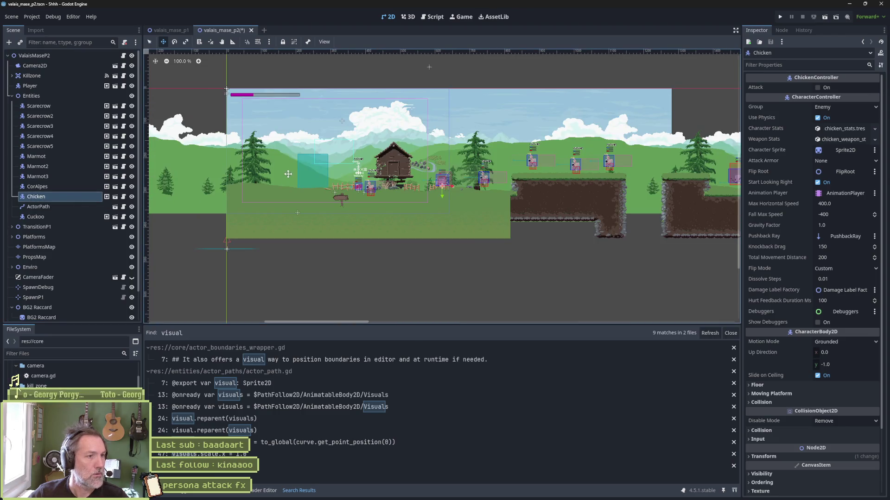
scroll(414, 193, up, 8)
scroll(408, 199, up, 5)
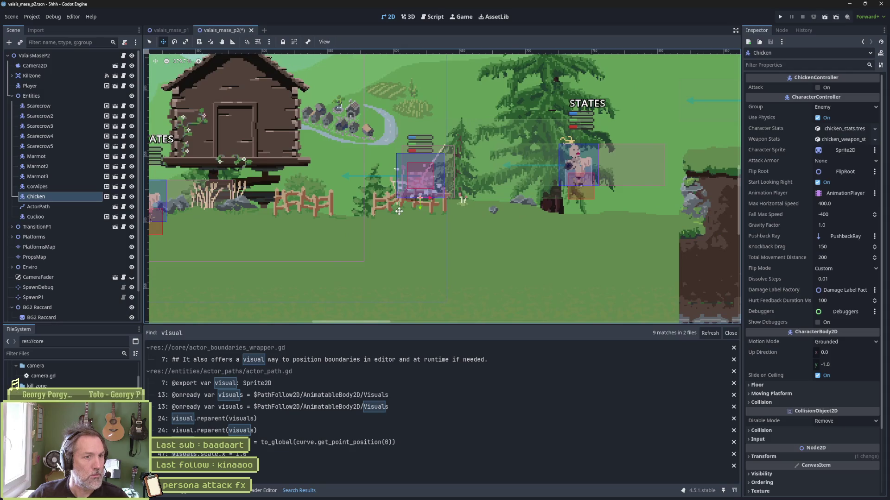
click(115, 197)
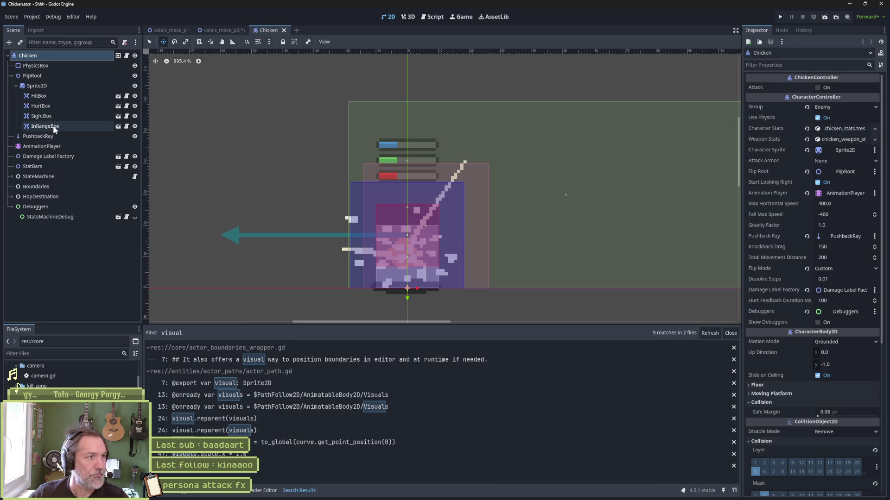
- Inspect Boundaries and the Node2D under HopDestination, then open chicken_controller.gd
click(51, 188)
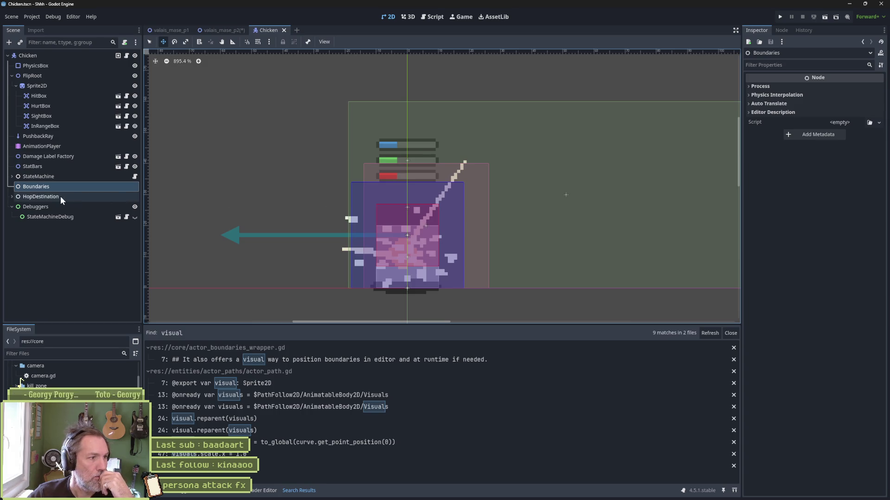
click(12, 197)
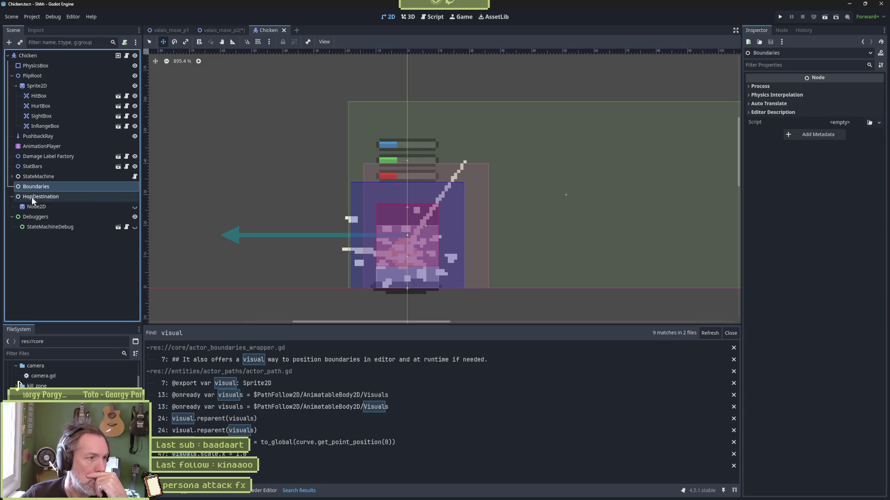
click(68, 207)
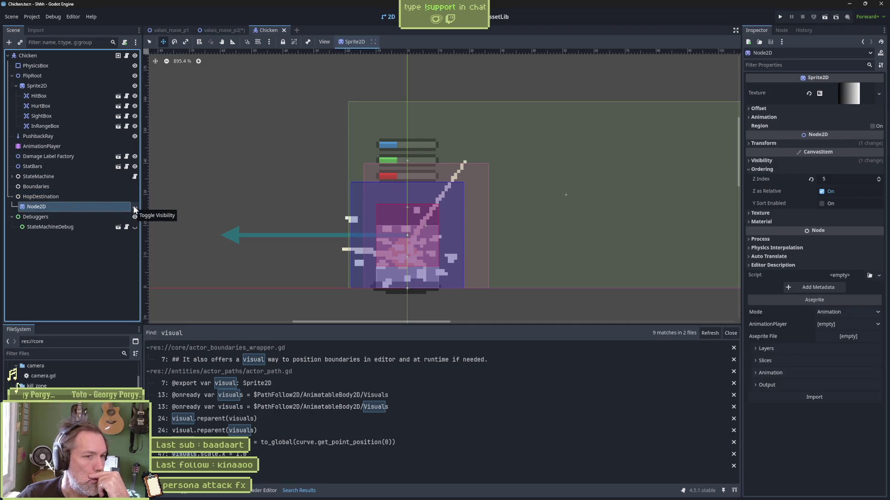
click(126, 55)
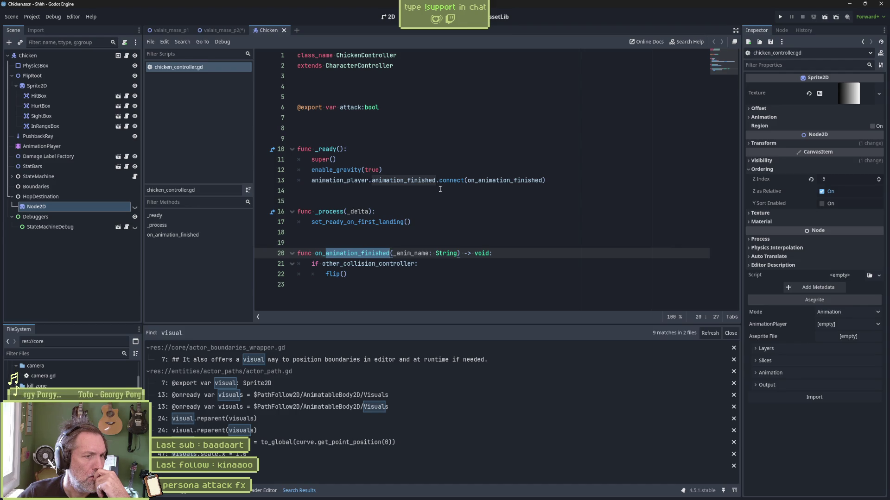
click(438, 181)
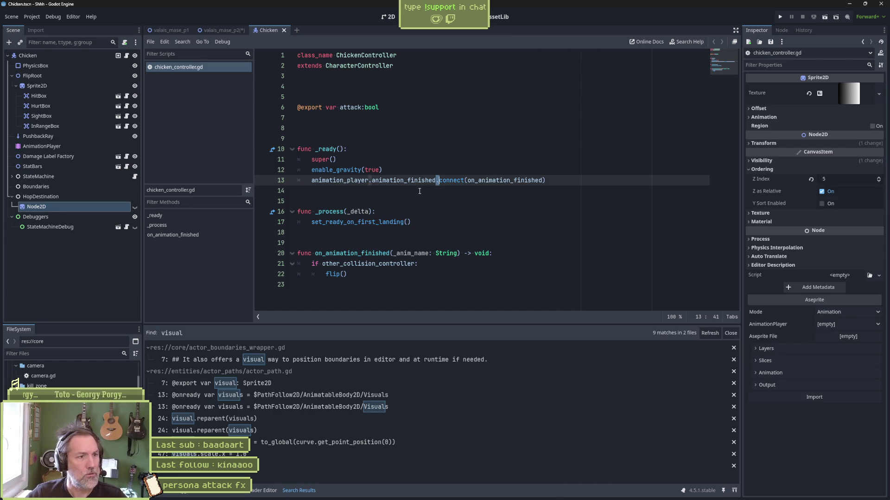
click(271, 150)
scroll(336, 150, down, 7)
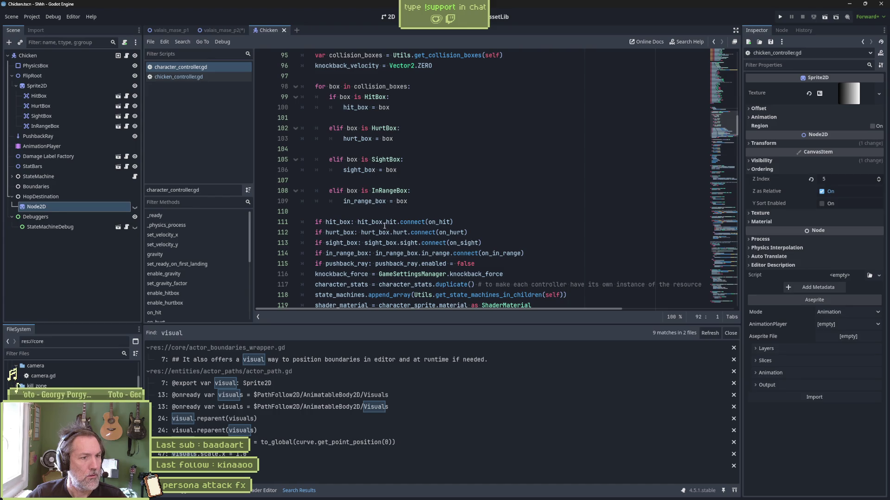
scroll(357, 263, down, 1)
scroll(345, 258, down, 6)
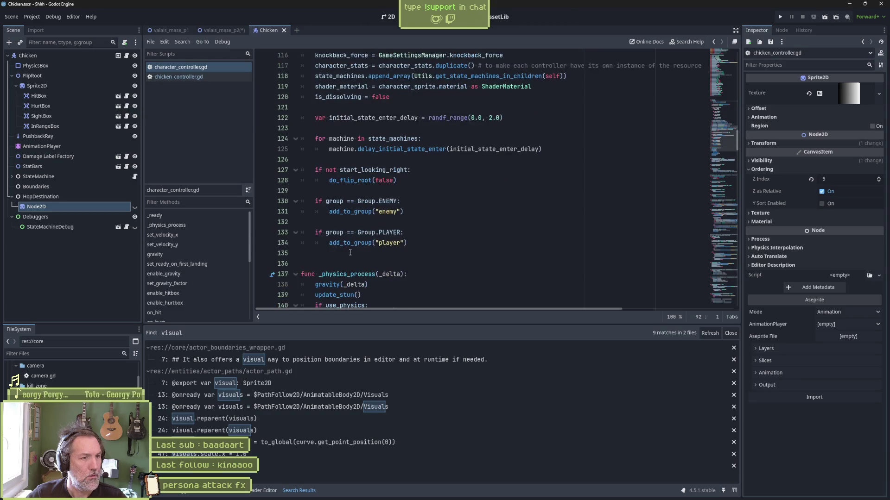
scroll(349, 252, down, 3)
key(ctrl+w)
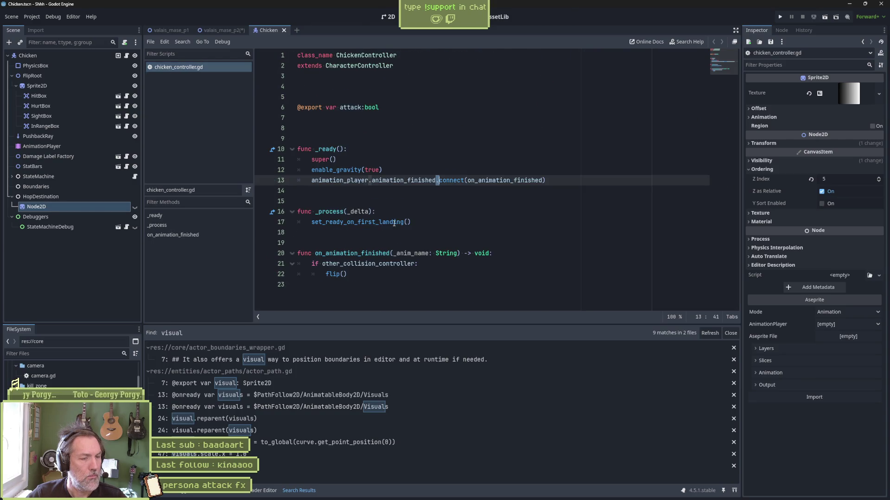
double_click(392, 260)
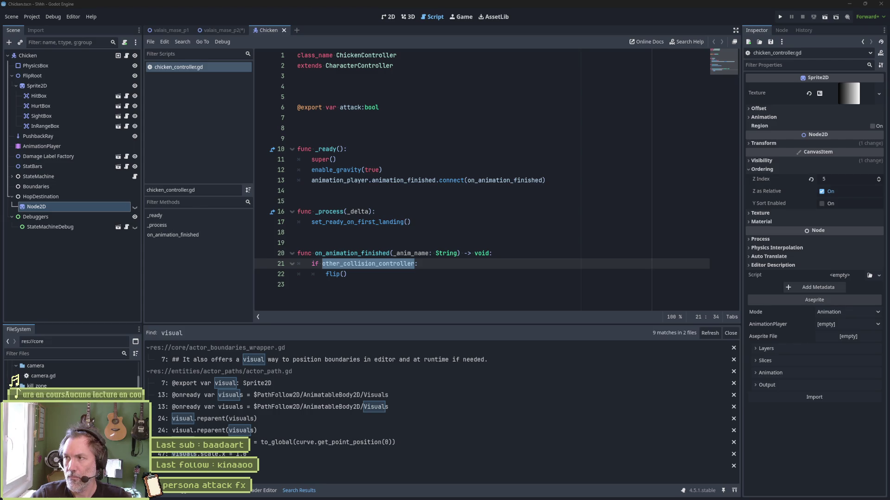
- Open chicken_patrol_state.gd from the Chicken's StateMachine and delete the exit_state function
click(428, 190)
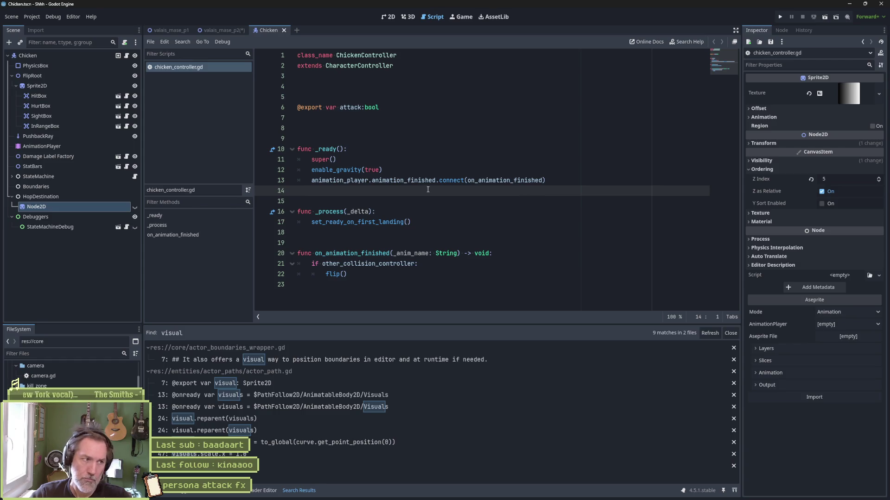
click(12, 176)
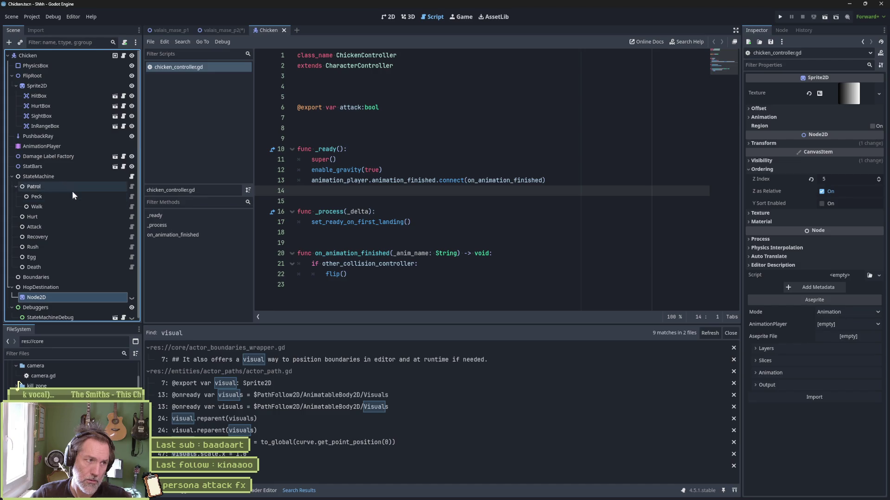
click(131, 186)
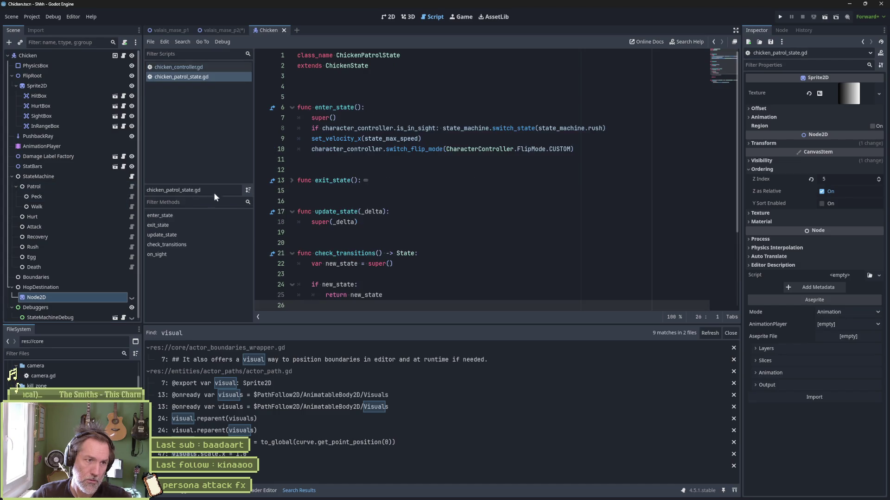
click(366, 179)
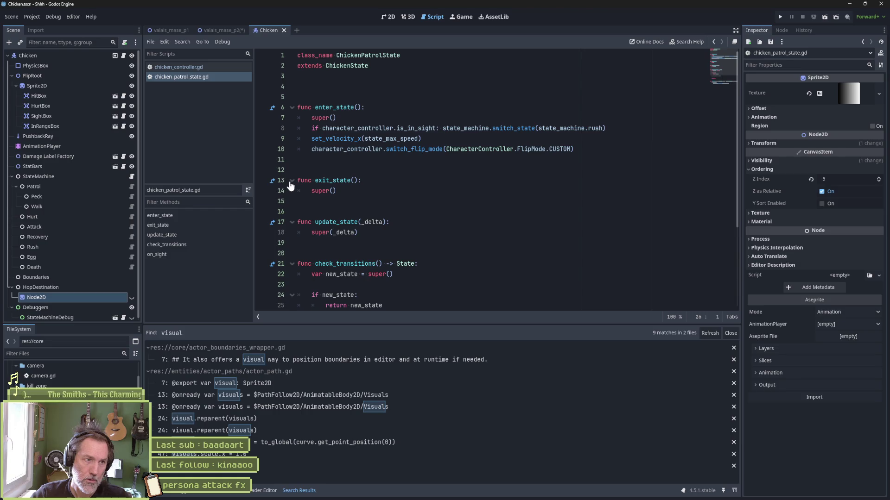
drag(347, 191, 299, 159)
key(BackSpace)
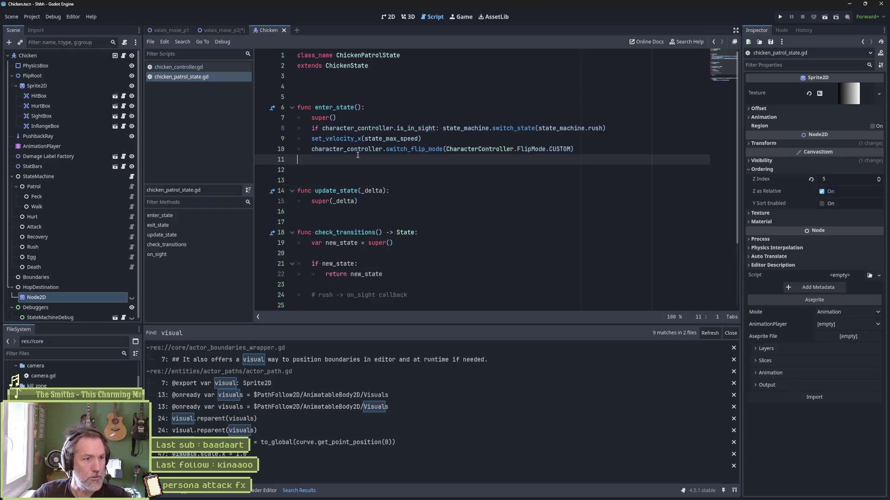
- Delete the update_state and check_transitions functions along with their leftover blank lines
drag(377, 219, 382, 169)
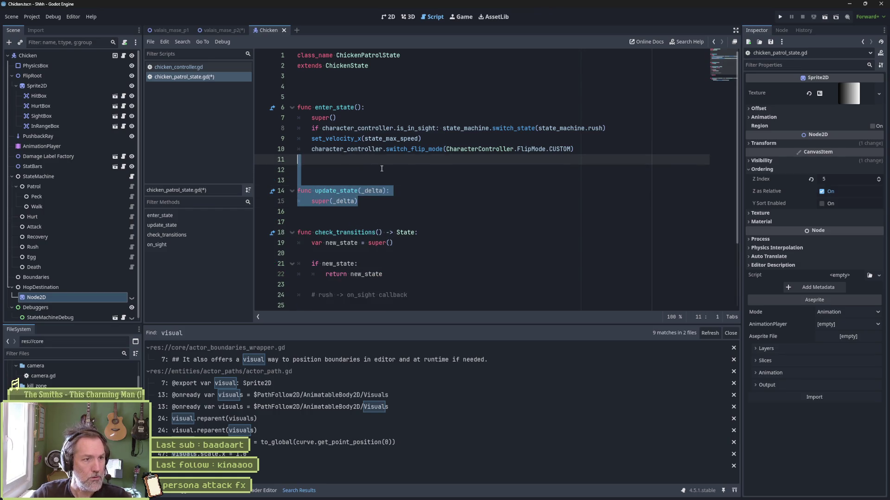
key(BackSpace)
key(Delete)
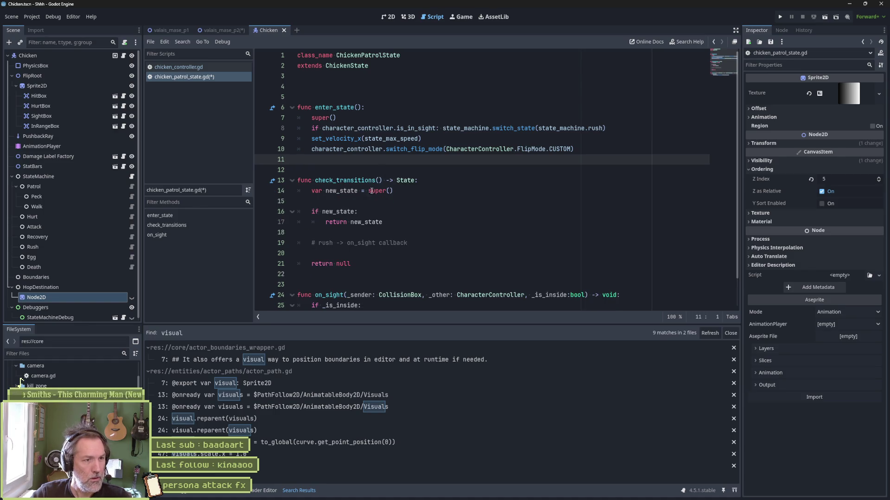
mouse_move(377, 267)
mouse_down()
mouse_move(362, 229)
mouse_move(272, 181)
mouse_up()
key(BackSpace)
key(Delete)
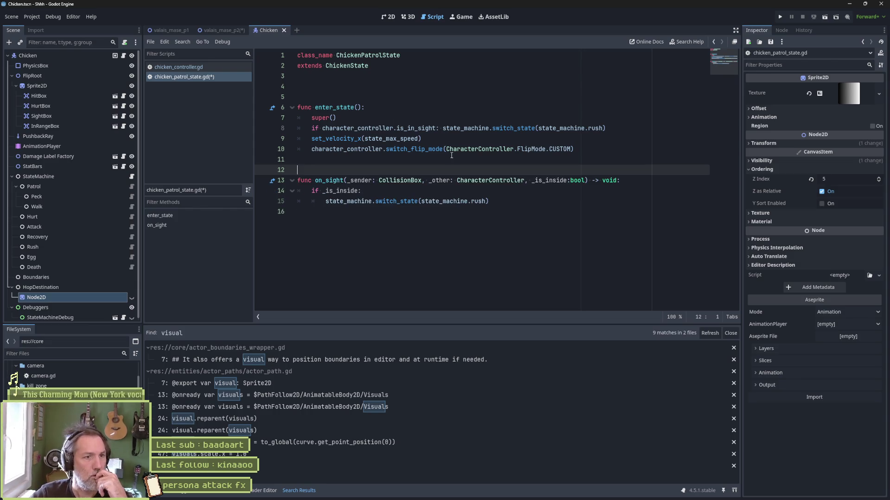
- Run the valais_mase_p2 level to test the trimmed patrol state
double_click(419, 128)
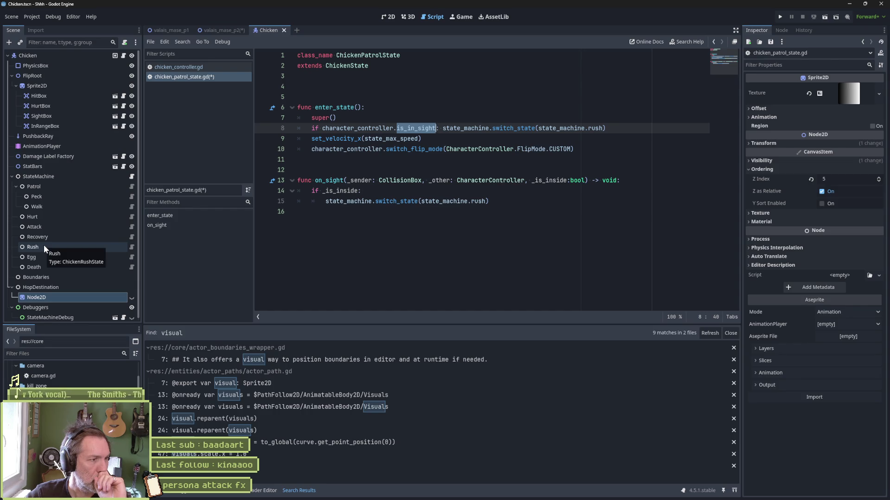
click(461, 213)
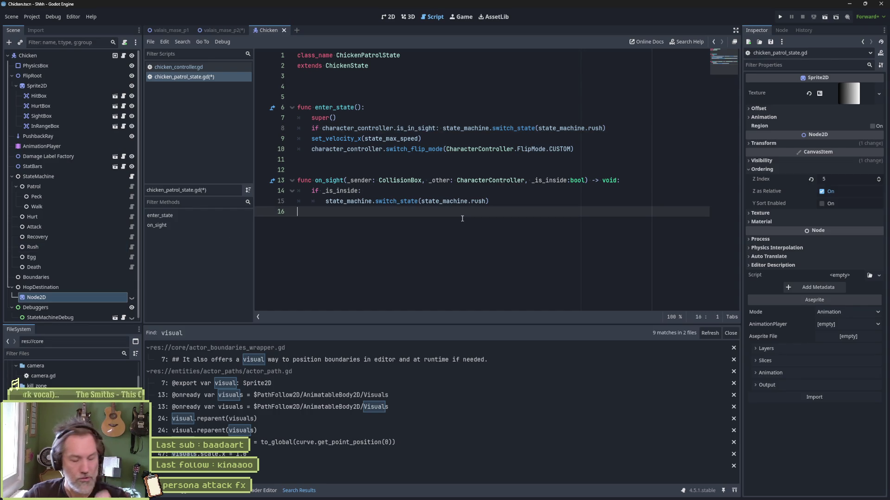
click(220, 30)
key(F6)
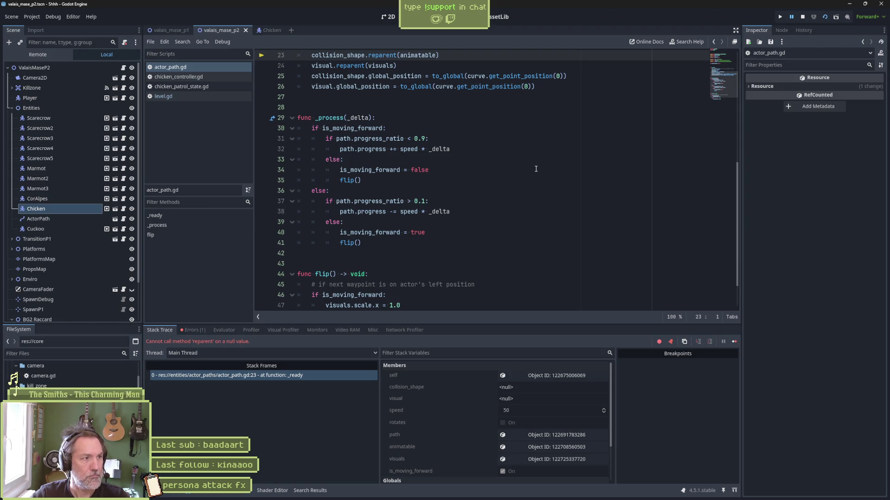
- Stop the errored game and select ActorPath to show its properties and Curve2D points
key(F8)
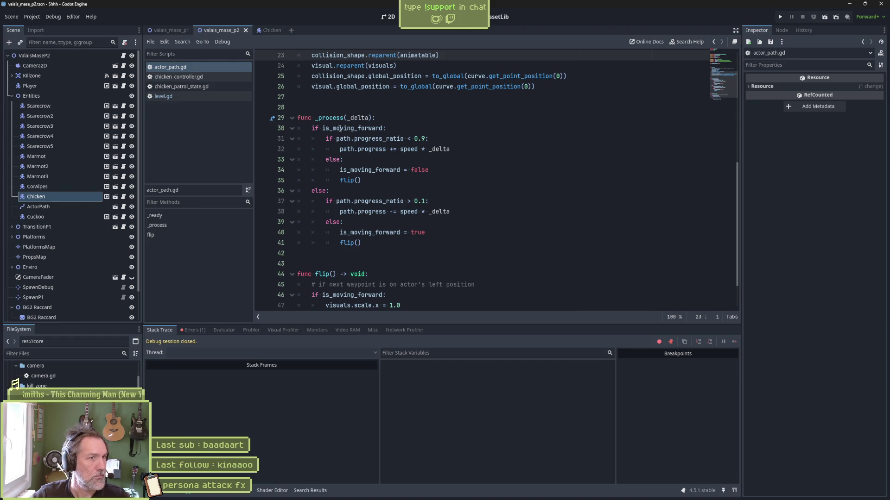
scroll(338, 128, up, 4)
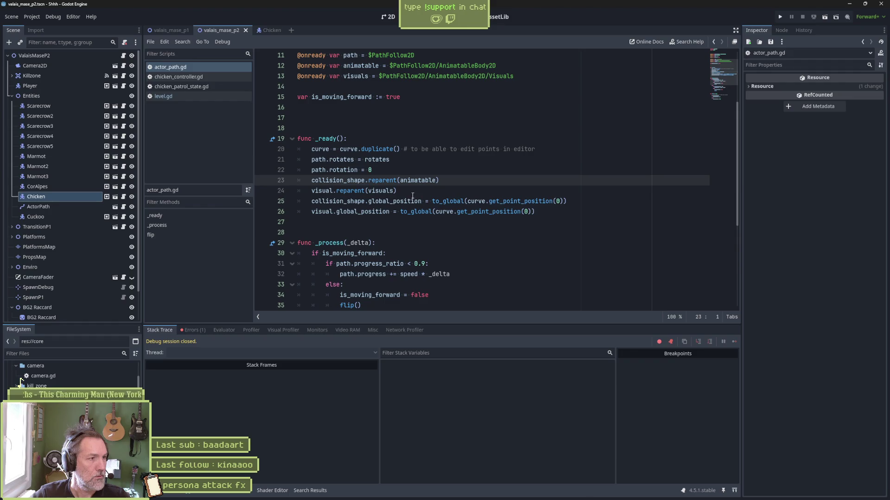
click(74, 207)
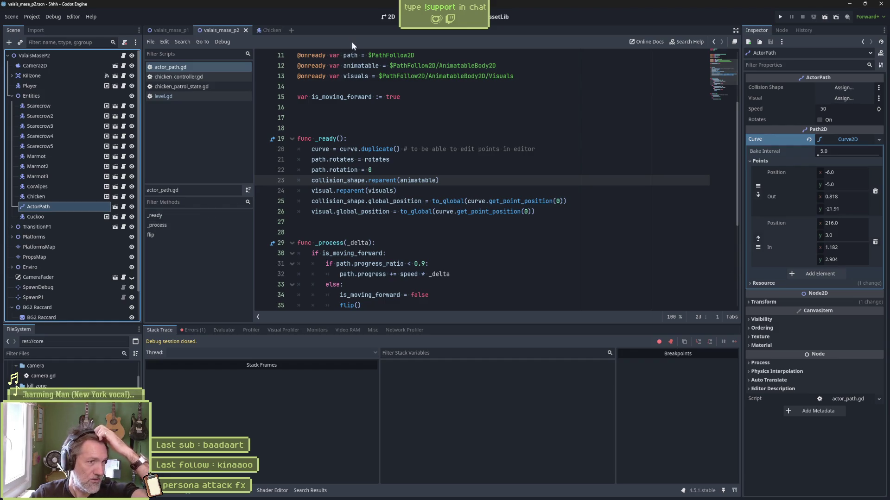
click(387, 21)
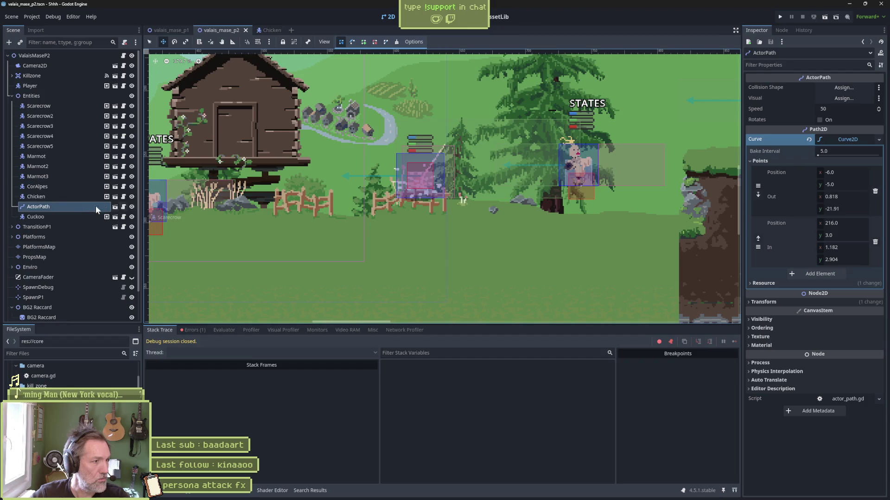
key(f)
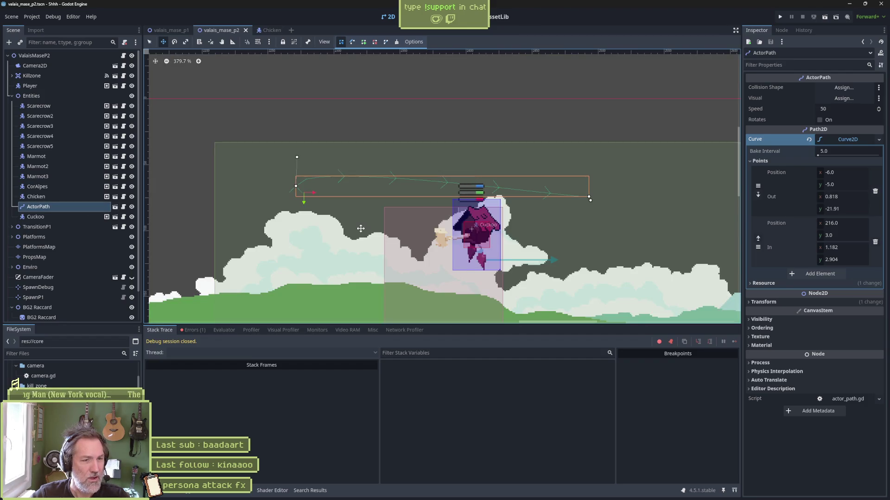
scroll(361, 229, down, 4)
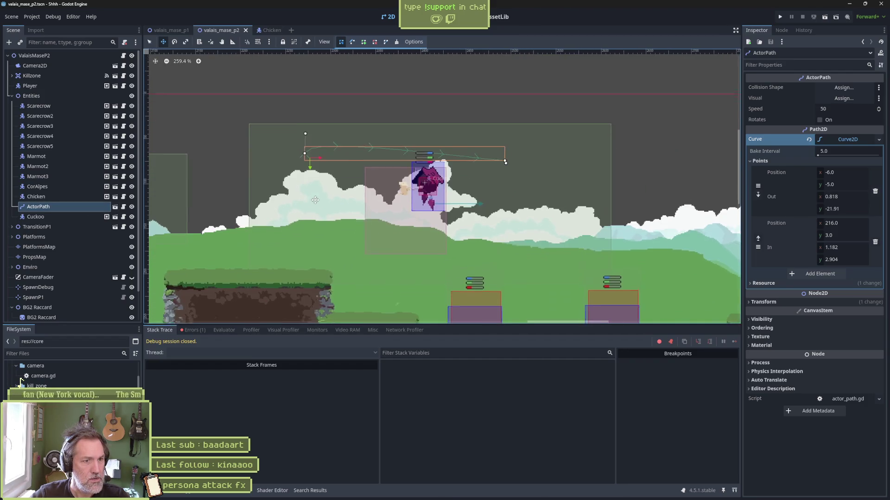
scroll(315, 200, up, 2)
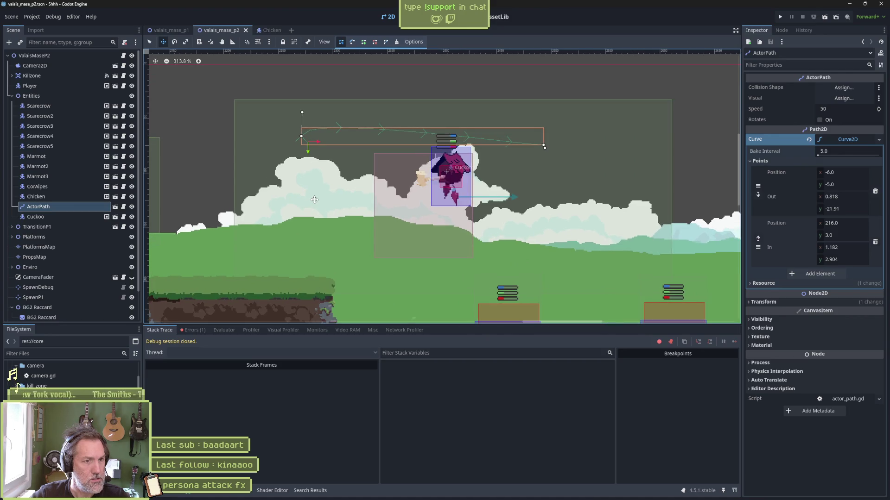
click(35, 217)
mouse_move(36, 217)
mouse_down()
mouse_move(741, 84)
mouse_move(838, 99)
mouse_up()
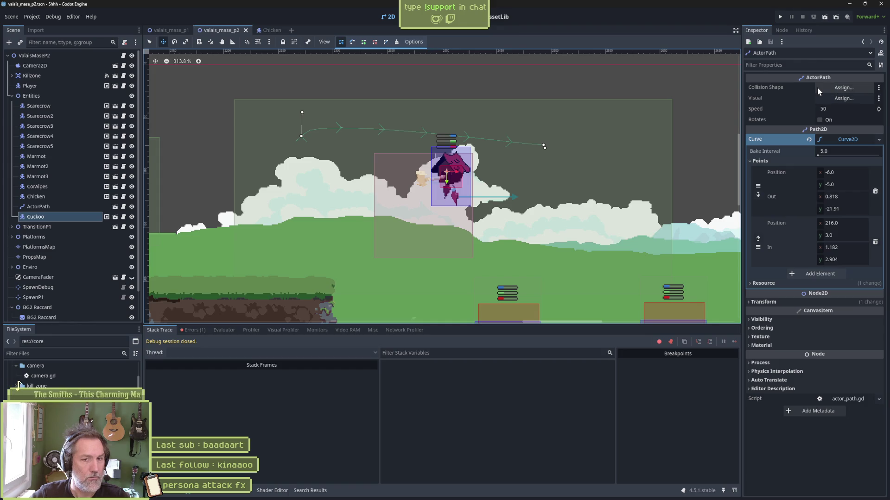
click(427, 18)
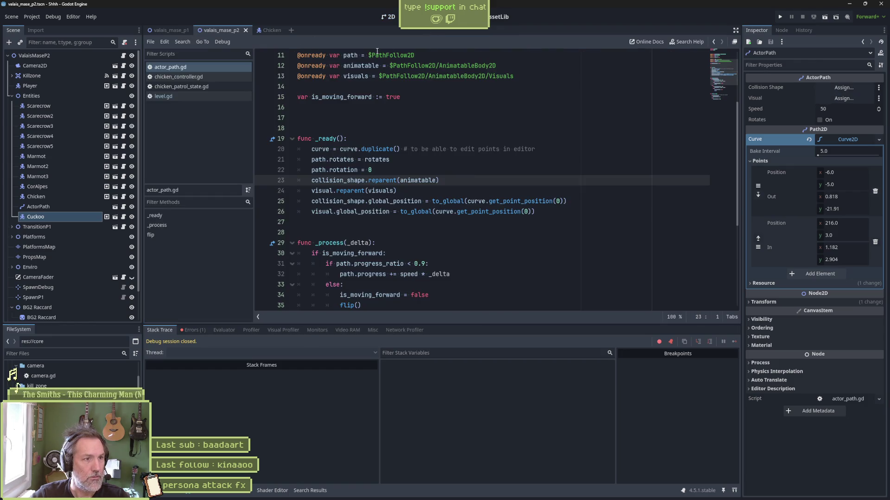
- Change the visual export type in actor_path.gd from Sprite2D to Node2D and save
click(183, 68)
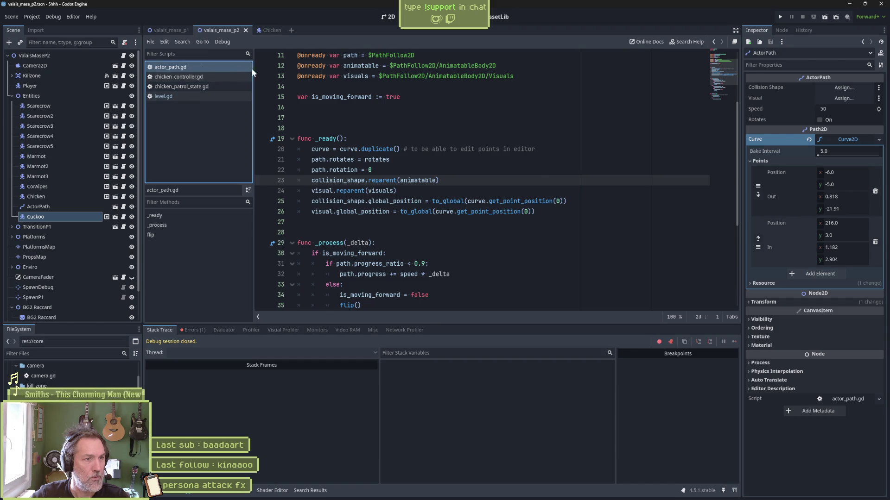
scroll(385, 108, up, 3)
double_click(391, 116)
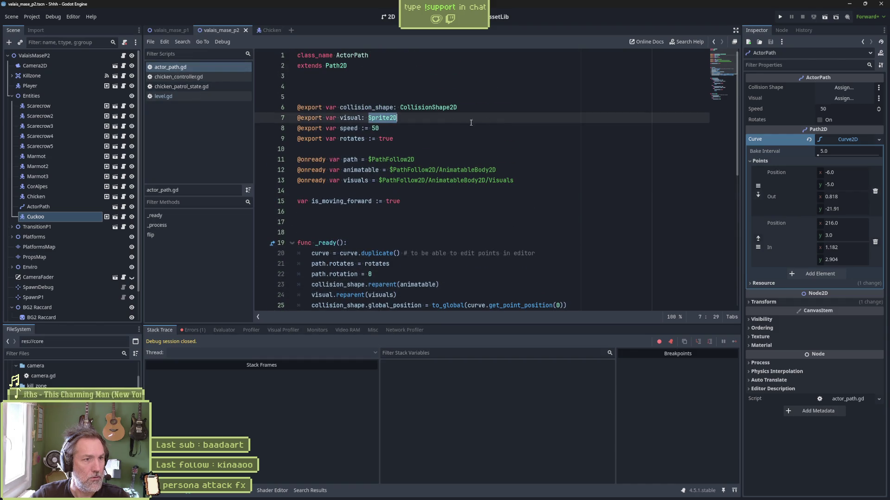
text(Node)
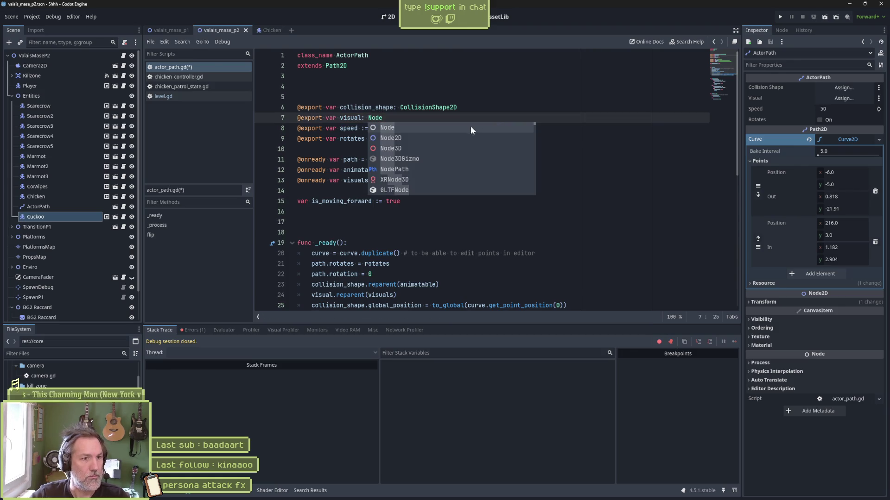
click(432, 138)
click(355, 117)
key(ctrl+s)
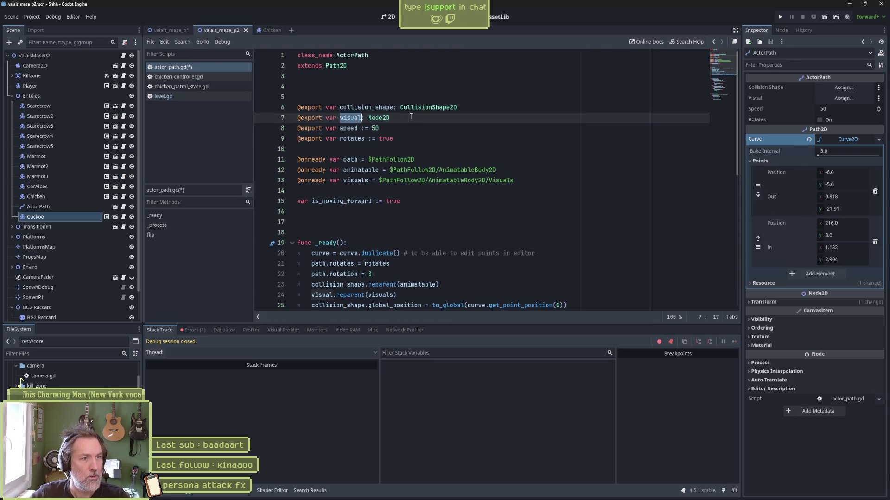
- Close actor_path.gd and level.gd, returning to the level's 2D scene
scroll(441, 166, down, 8)
scroll(440, 166, up, 9)
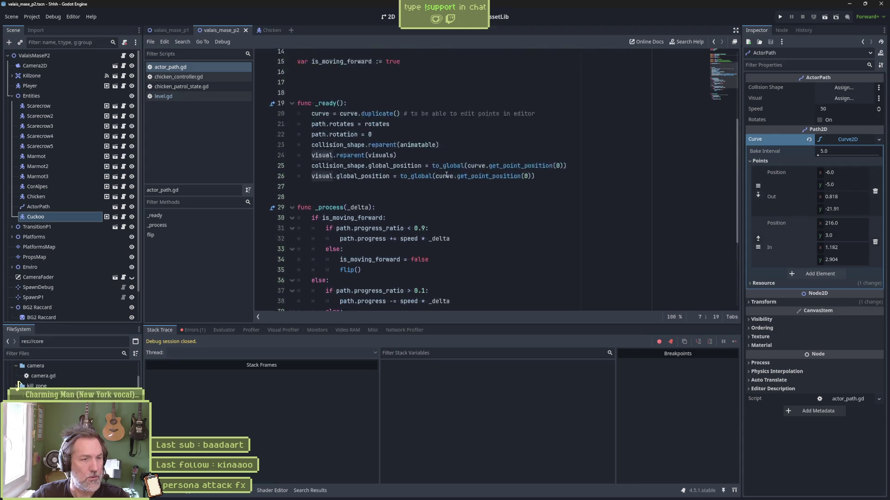
key(ctrl+w)
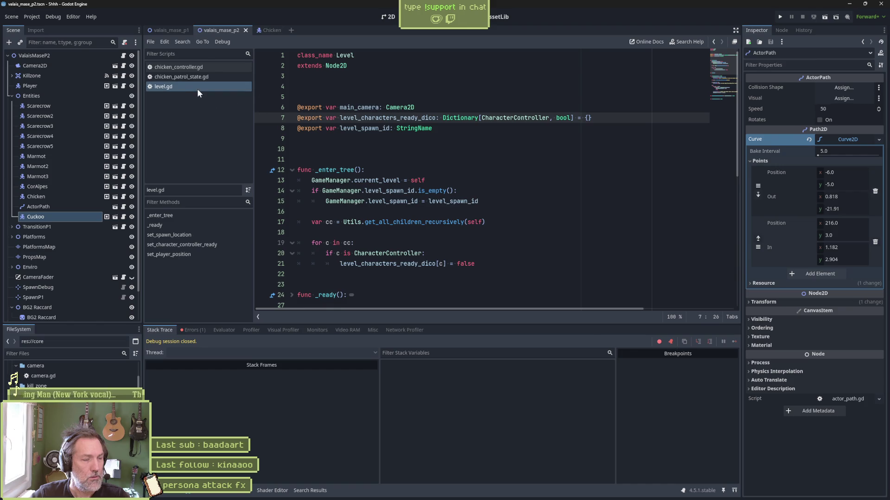
key(ctrl+w)
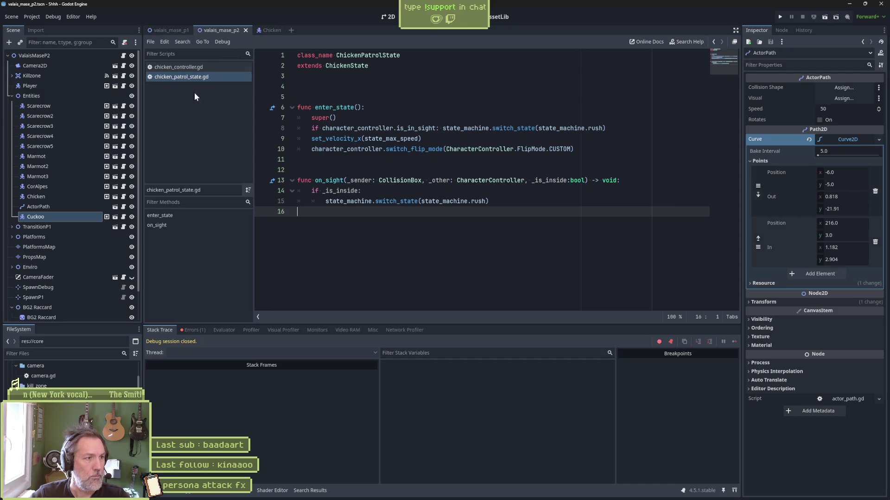
click(388, 17)
- Assign Cuckoo as ActorPath's Visual and compare with the move_along_path_tests scene
click(60, 206)
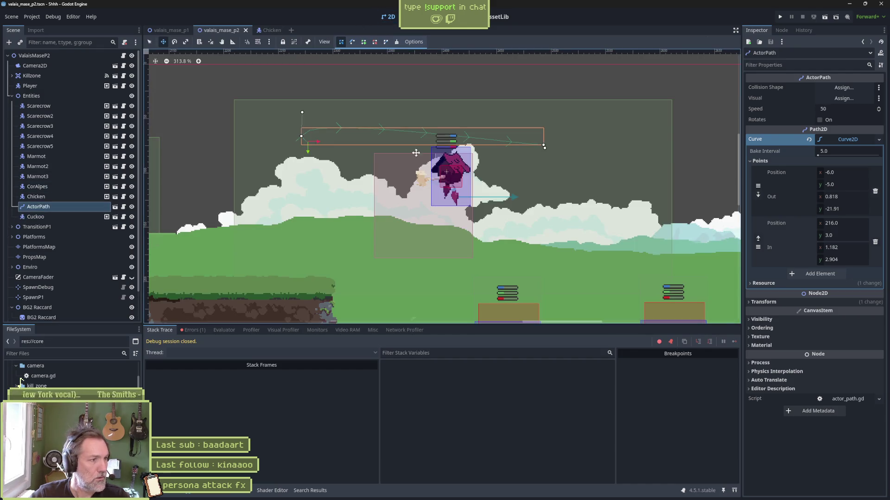
mouse_move(40, 217)
mouse_down()
mouse_move(734, 100)
mouse_move(848, 98)
mouse_up()
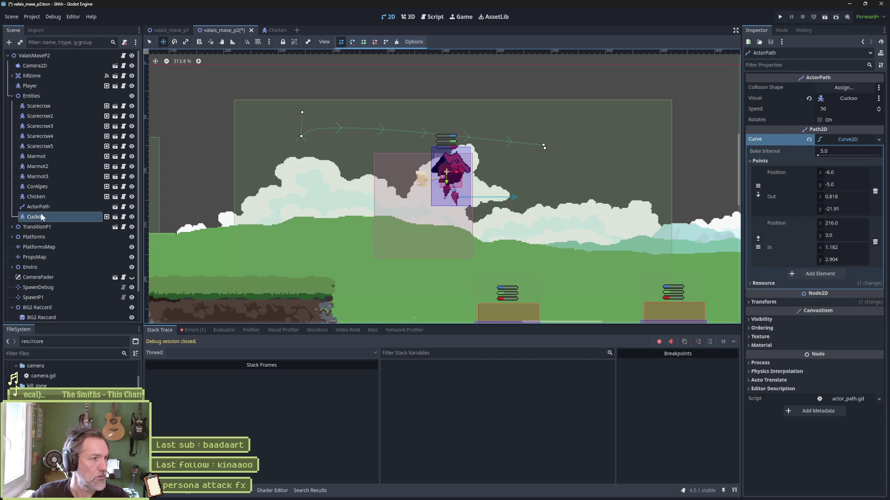
drag(40, 218, 44, 216)
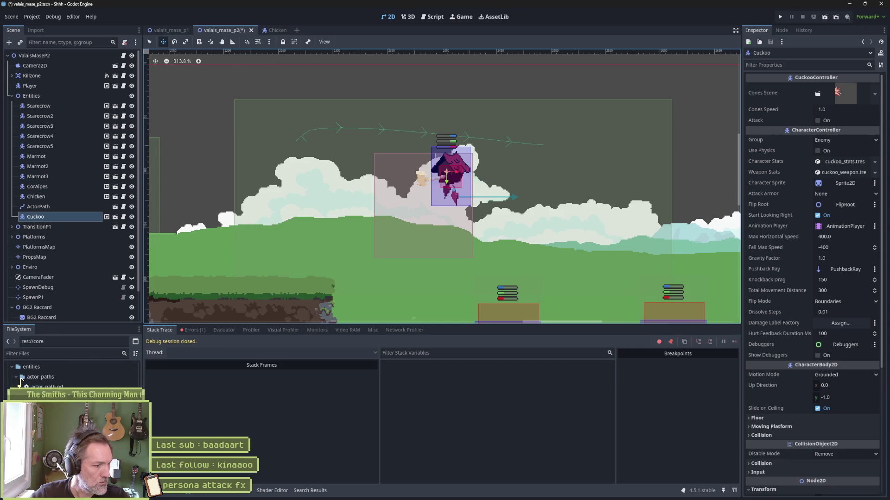
scroll(18, 384, down, 1)
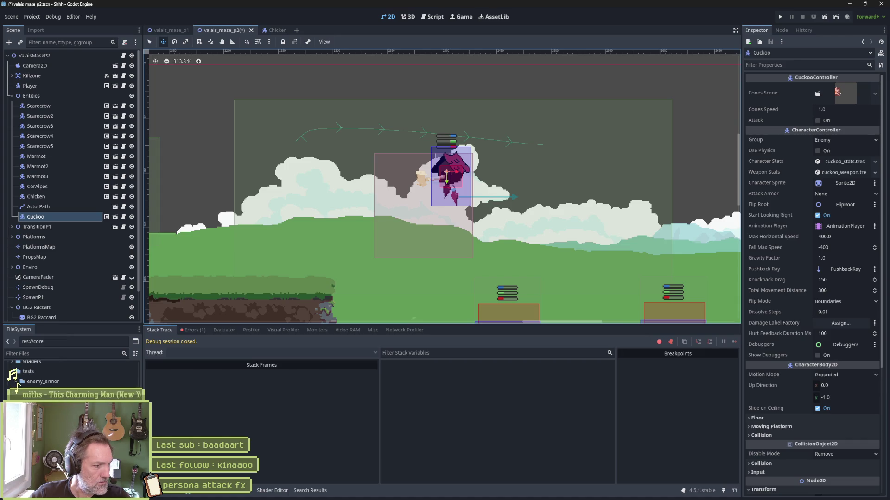
double_click(17, 383)
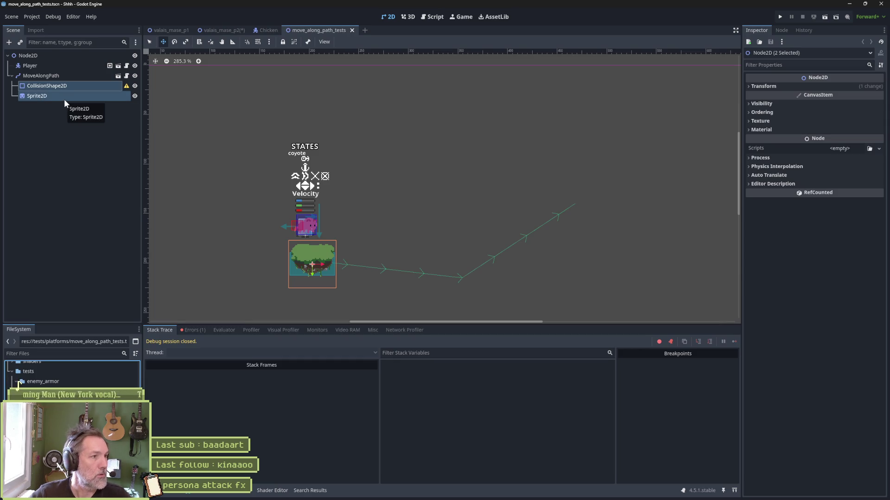
click(219, 30)
- Make Cuckoo a child of ActorPath and save the valais_mase_p2 scene
drag(37, 217, 47, 207)
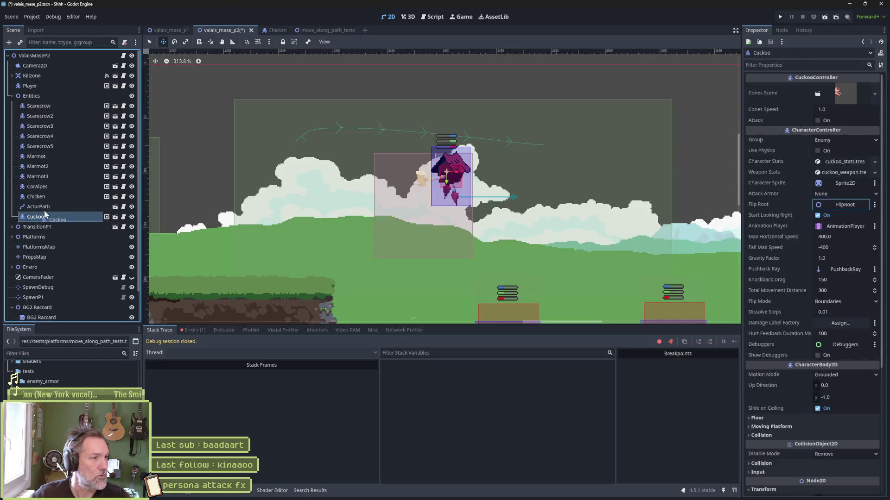
click(48, 207)
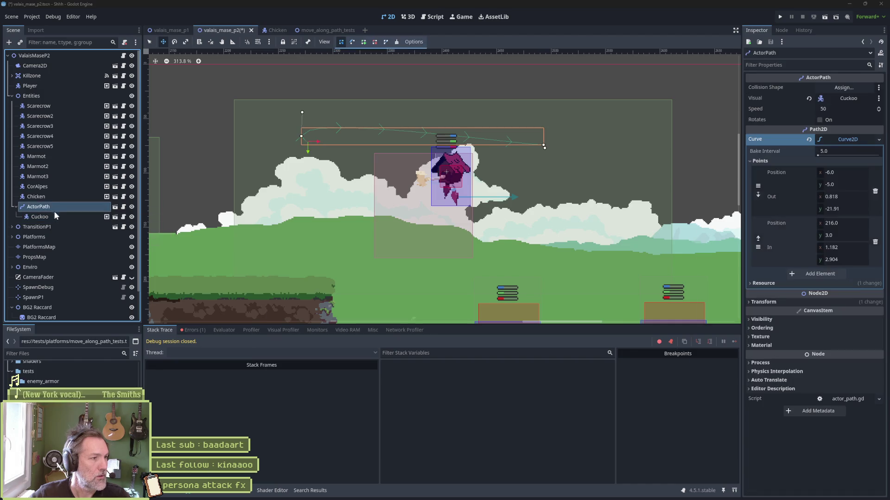
key(ctrl+a)
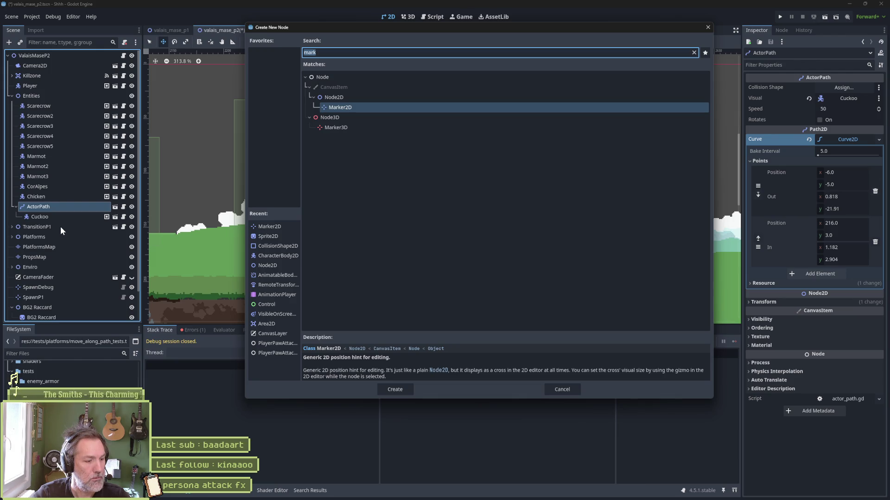
key(Escape)
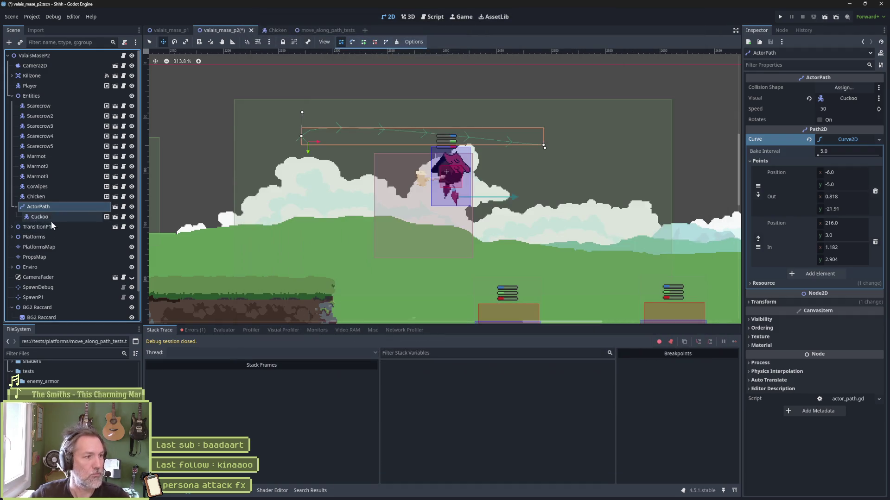
key(ctrl+s)
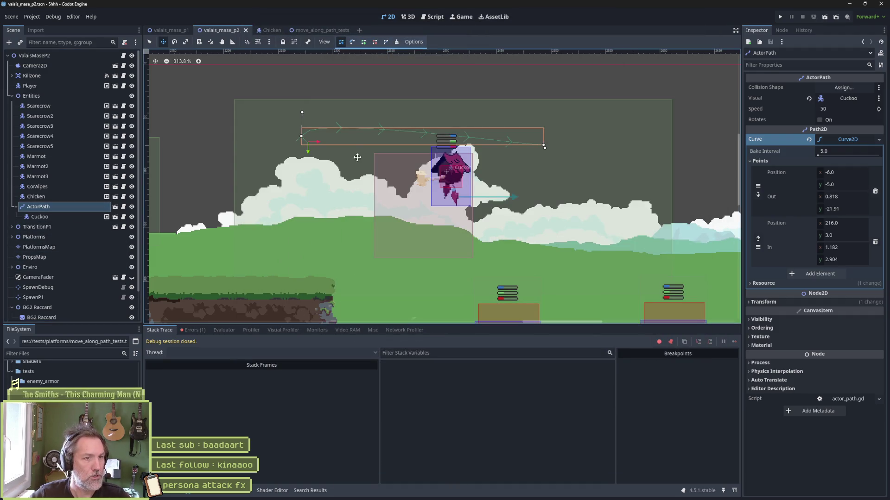
click(434, 17)
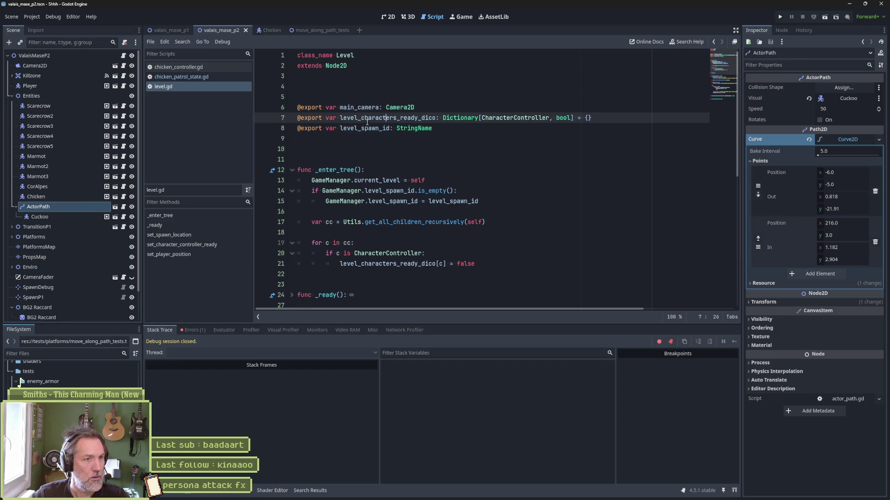
- Insert an 'if collision_shape:' guard above the reparent call in _ready and indent the call
click(123, 208)
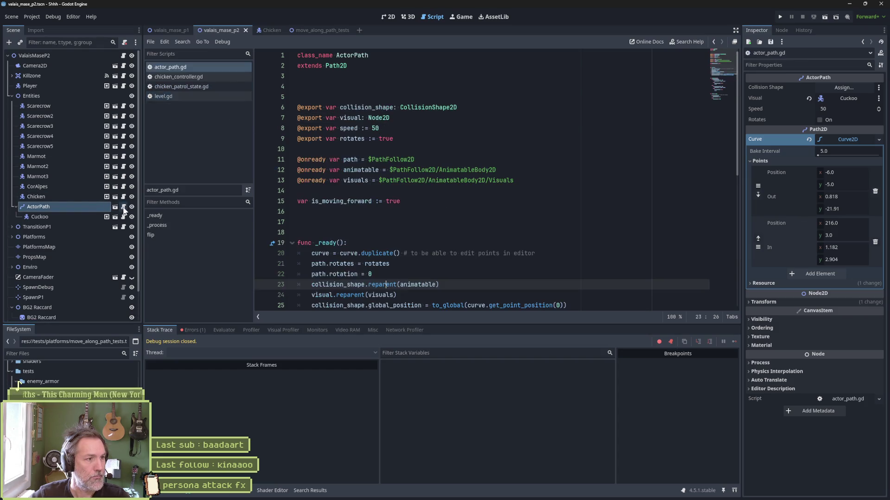
double_click(366, 107)
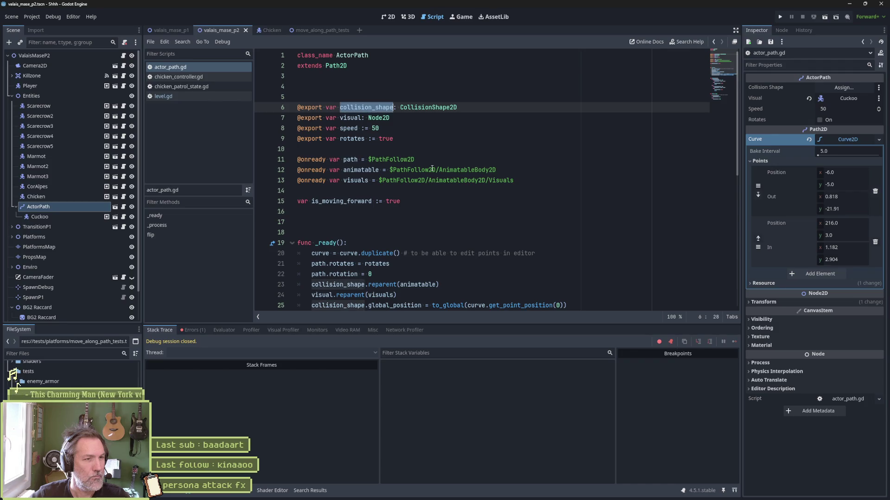
scroll(558, 218, down, 2)
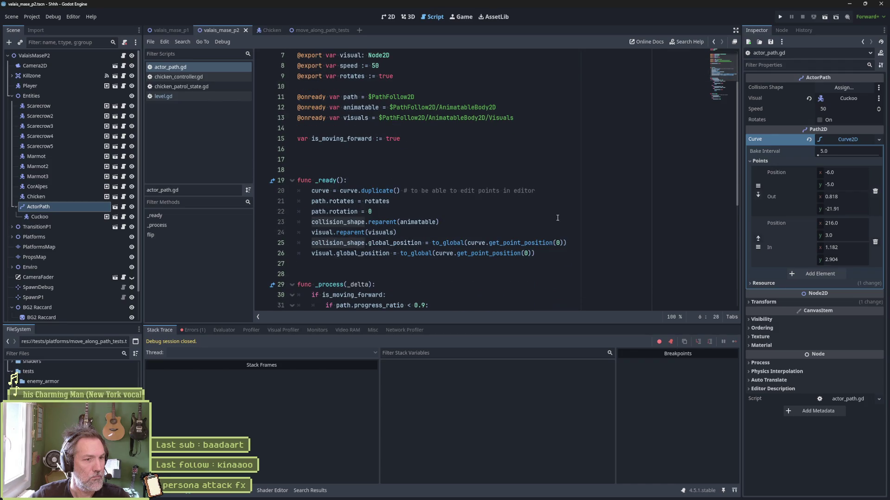
scroll(557, 218, up, 2)
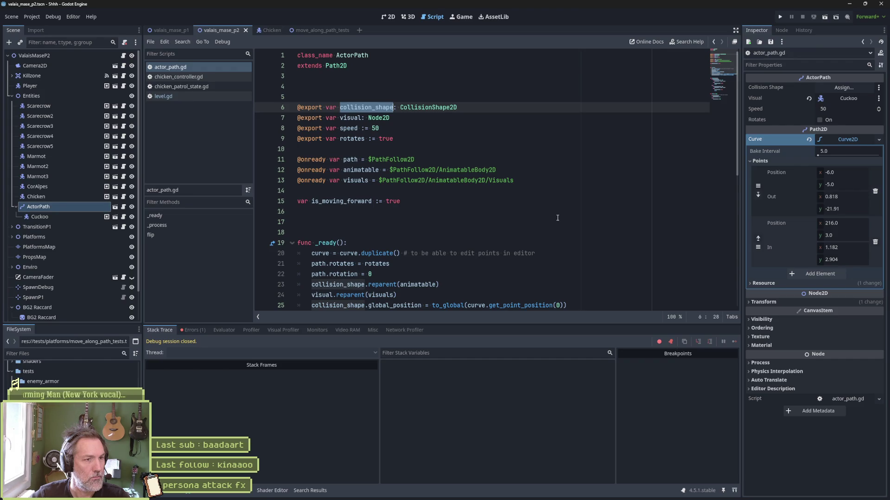
scroll(558, 217, down, 3)
click(376, 187)
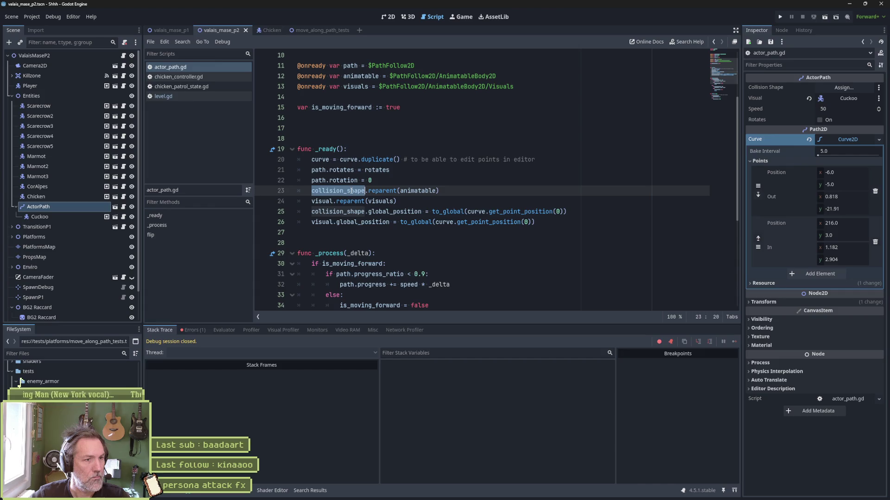
click(384, 176)
key(Return)
text(if collision_shape:)
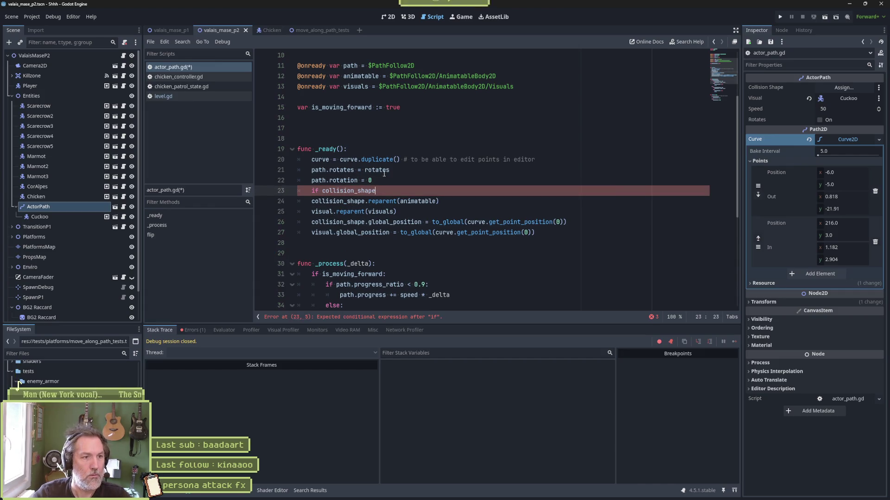
key(Down)
key(Home)
key(Tab)
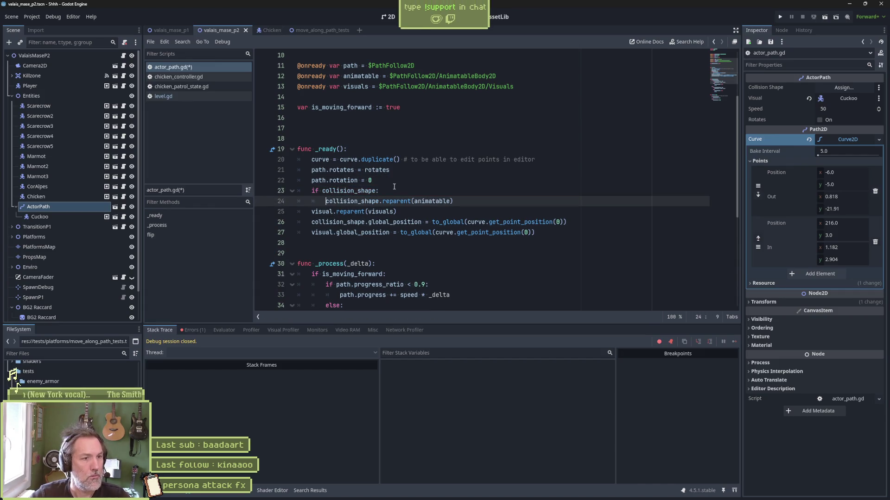
- Move the global_position line under the guard, indent it, and save actor_path.gd
drag(393, 191, 395, 183)
key(ctrl+c)
double_click(341, 201)
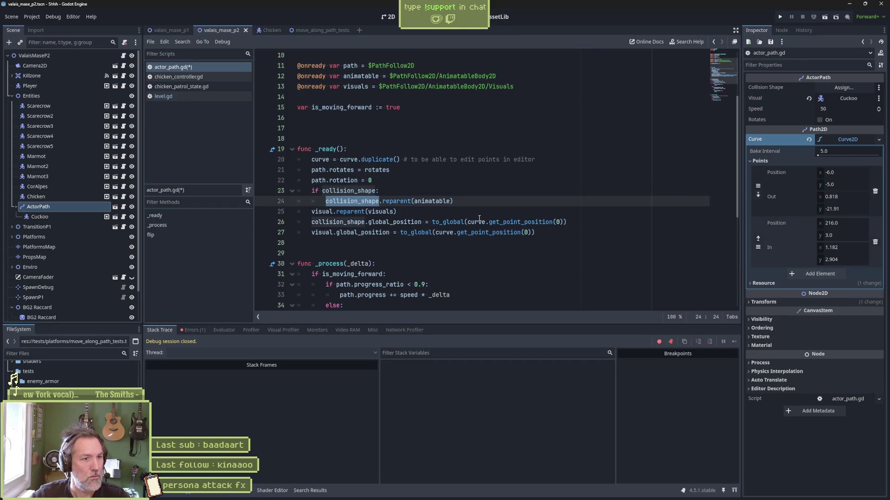
click(536, 212)
key(ctrl+v)
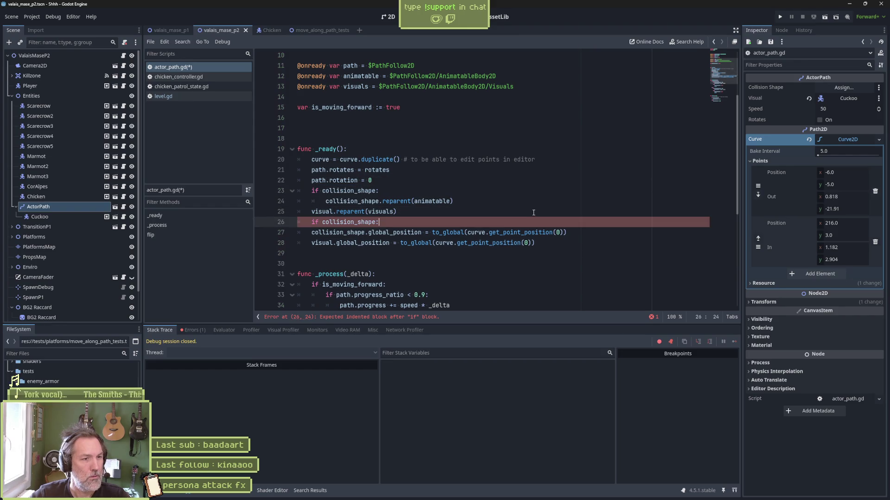
key(ctrl+x)
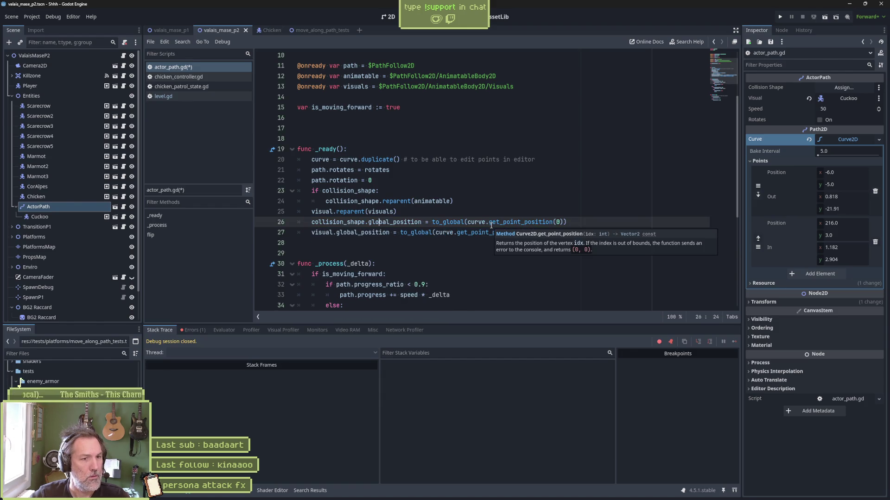
key(alt+Up)
key(Home)
key(Tab)
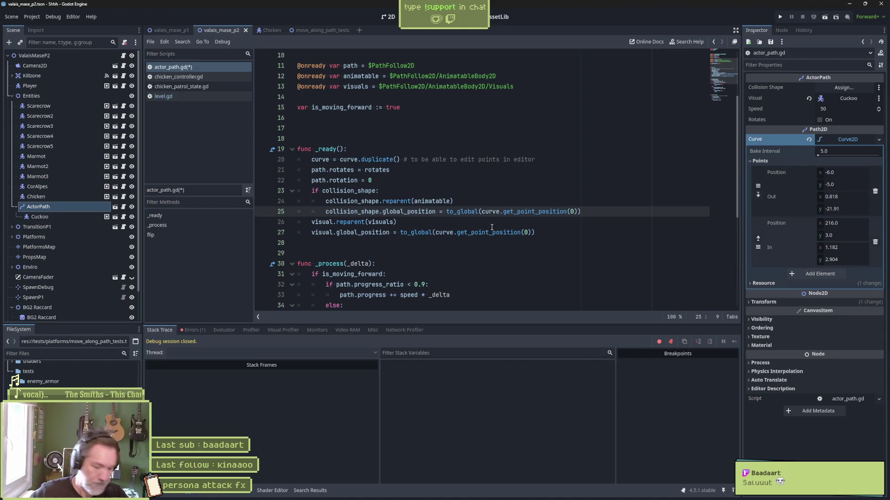
double_click(357, 202)
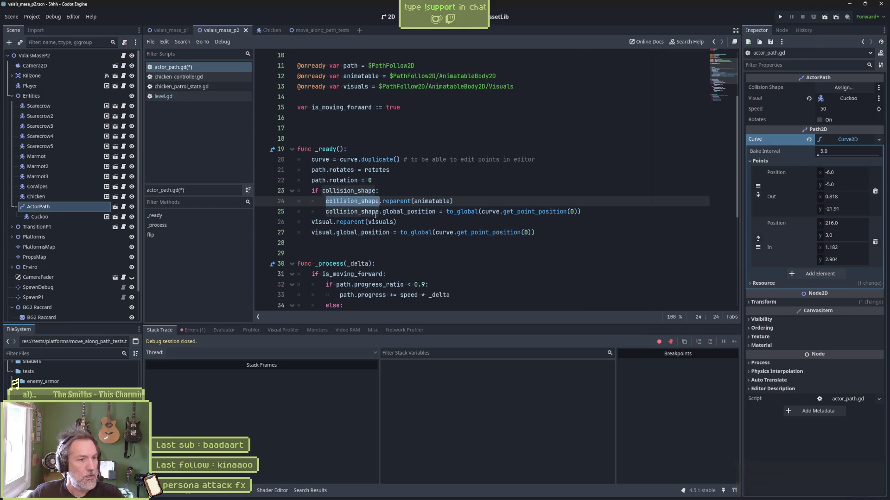
scroll(495, 233, down, 6)
scroll(495, 234, up, 7)
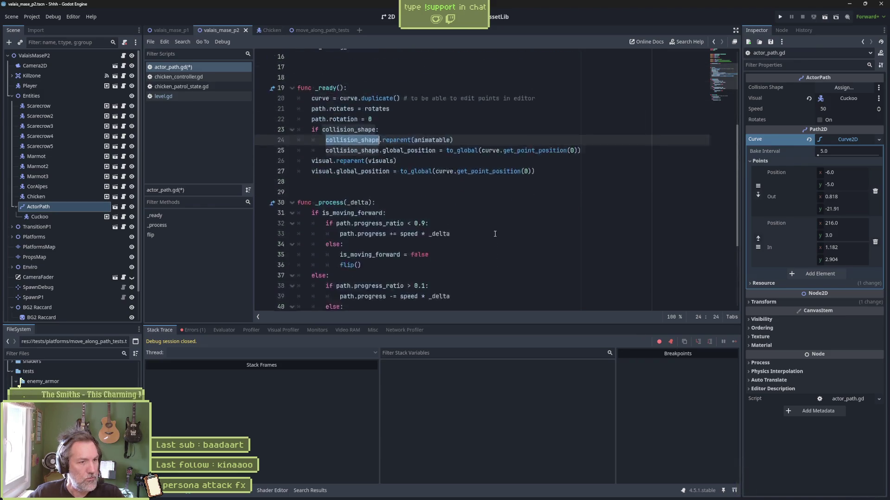
key(ctrl+s)
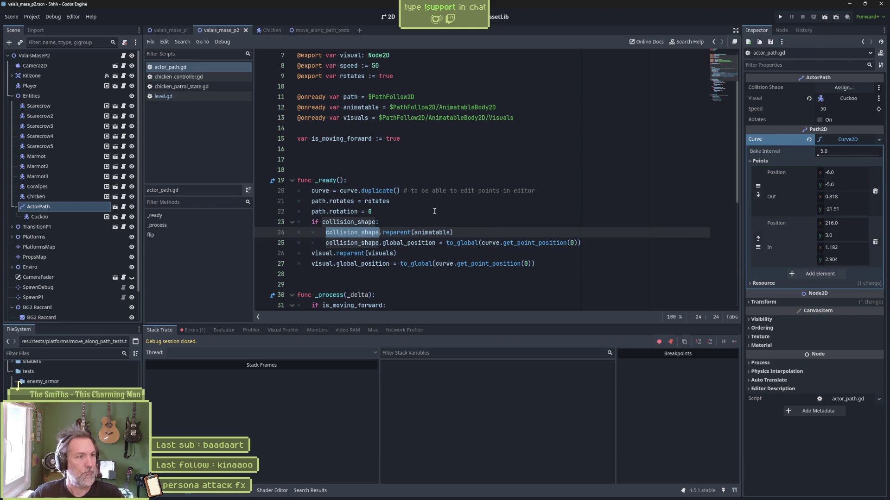
- Test-run move_along_path_tests, then run valais_mase_p2, which halts at visual.reparent on line 26
click(327, 29)
click(392, 17)
key(F6)
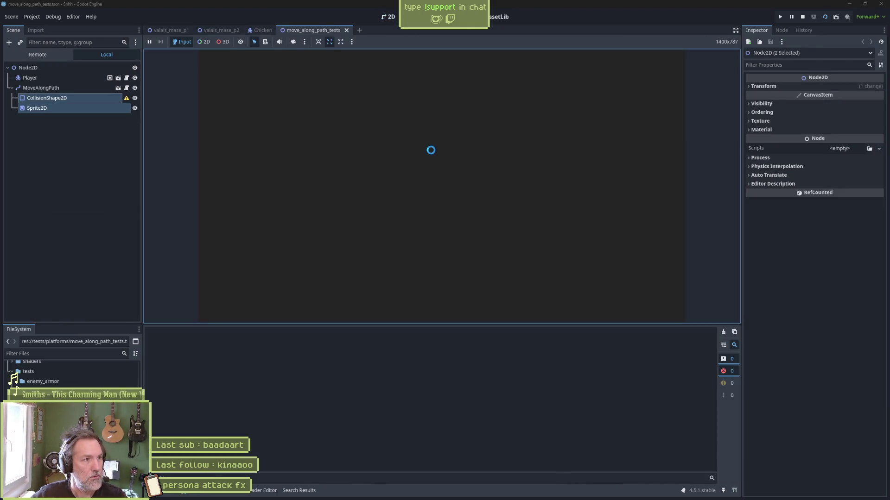
key(F8)
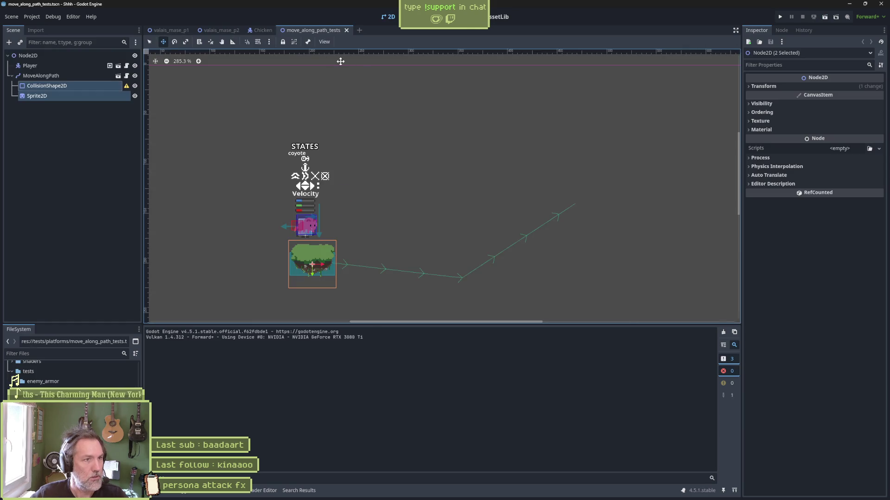
click(227, 29)
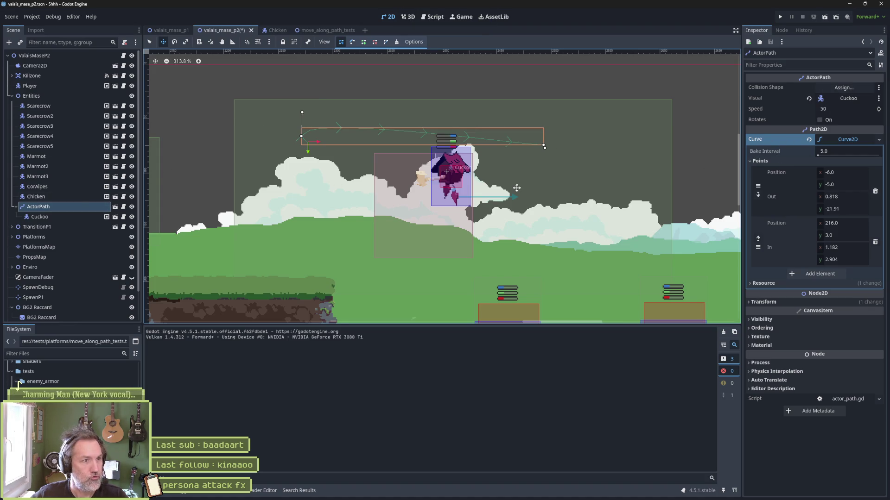
key(F6)
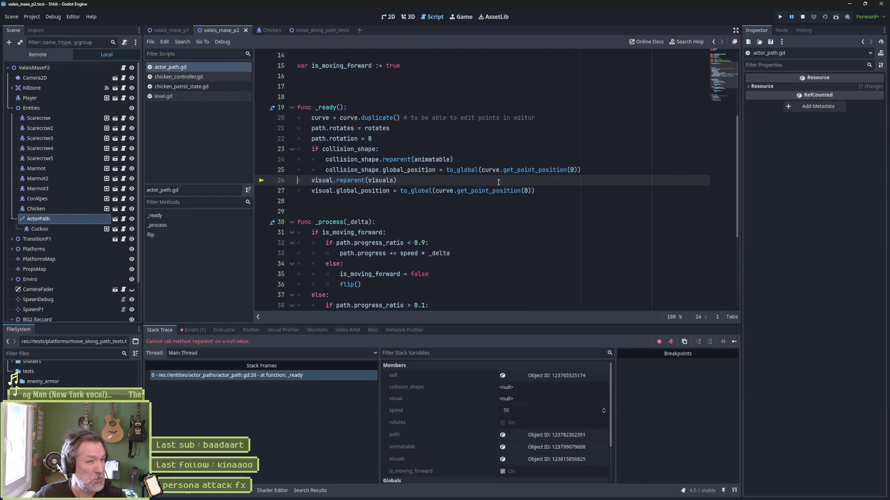
- Stop the debugger and expand the 'Cannot call method reparent on a null value' error
key(F8)
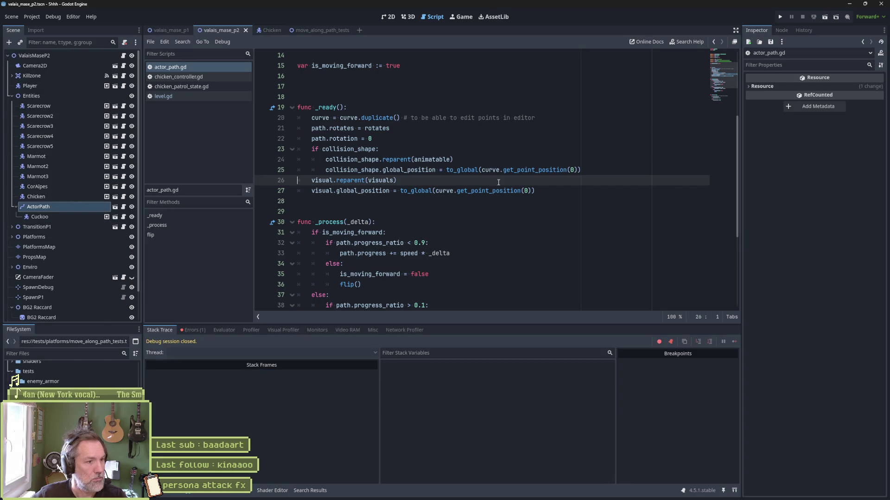
click(192, 330)
mouse_move(289, 357)
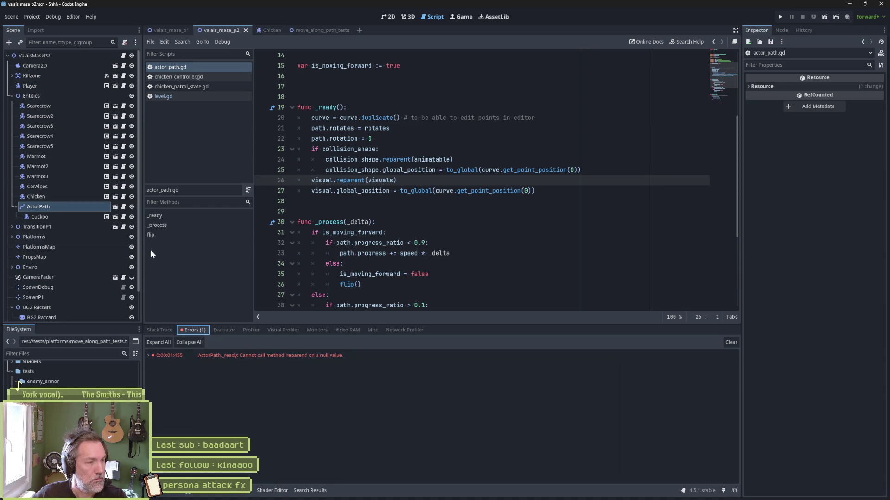
click(65, 205)
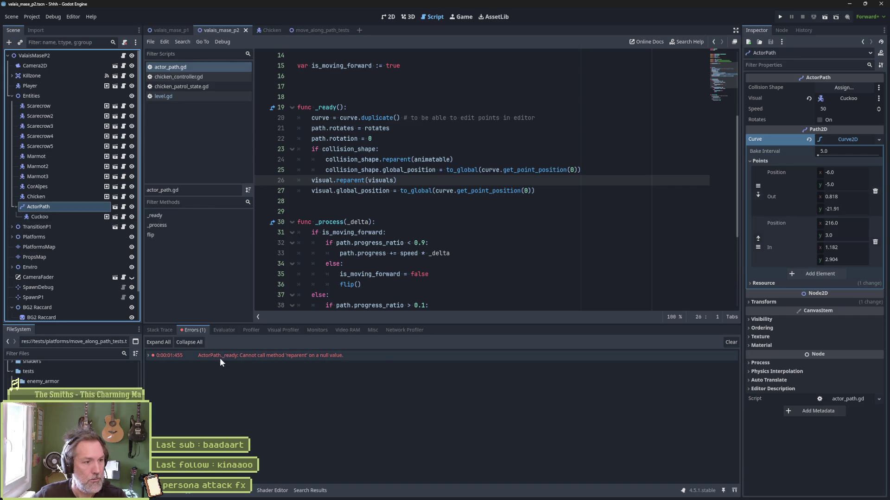
mouse_move(228, 356)
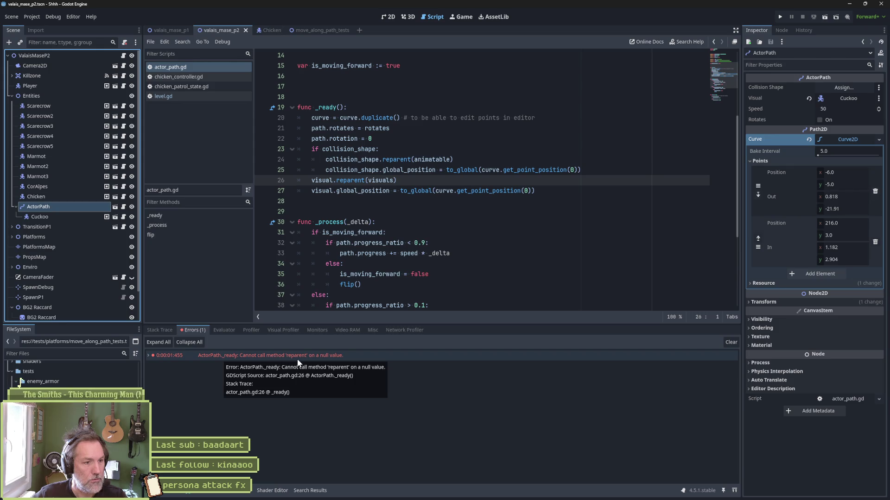
mouse_move(326, 178)
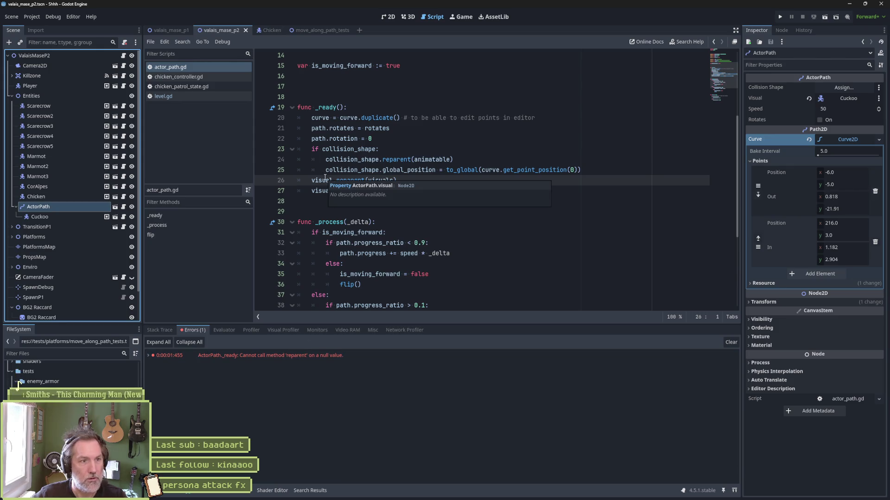
double_click(167, 357)
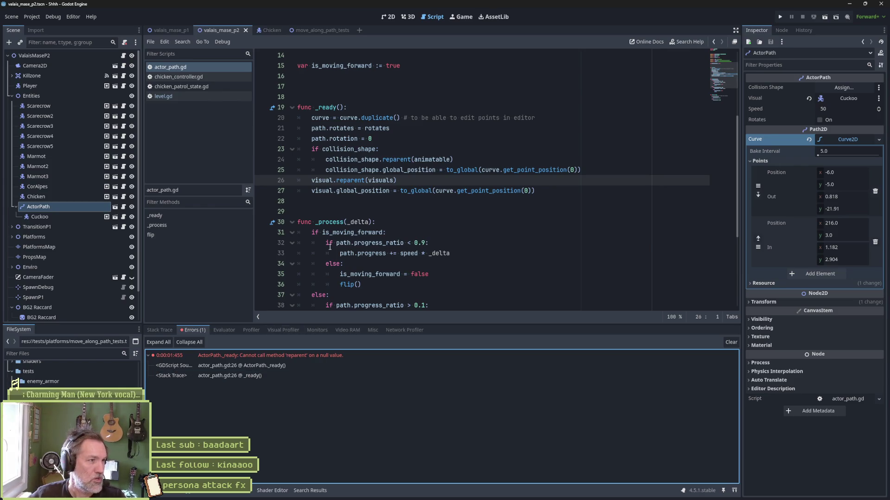
scroll(46, 264, down, 2)
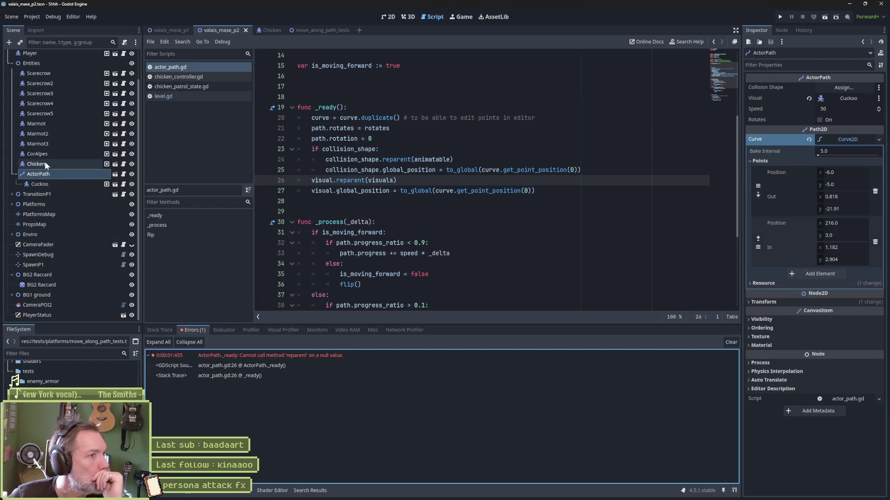
click(69, 42)
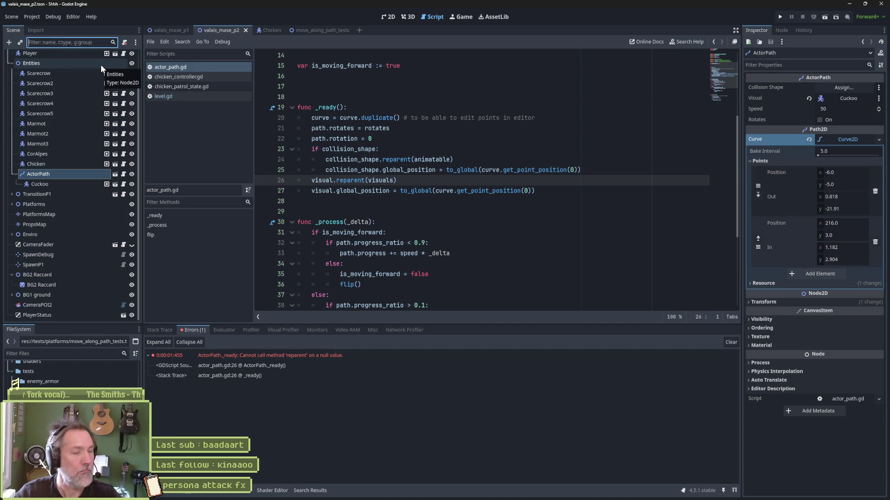
- Filter the scene tree with t:actor, frame the second ActorPath in 2D, then clear the filter
text(t:)
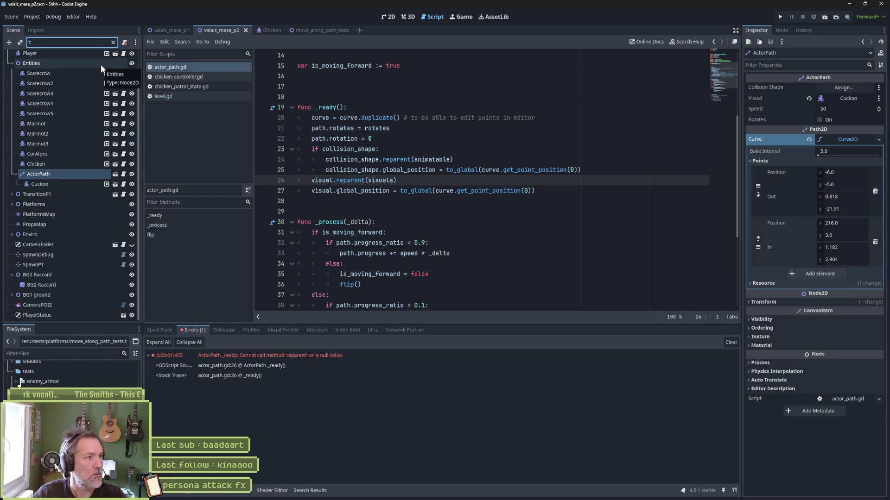
text(actor)
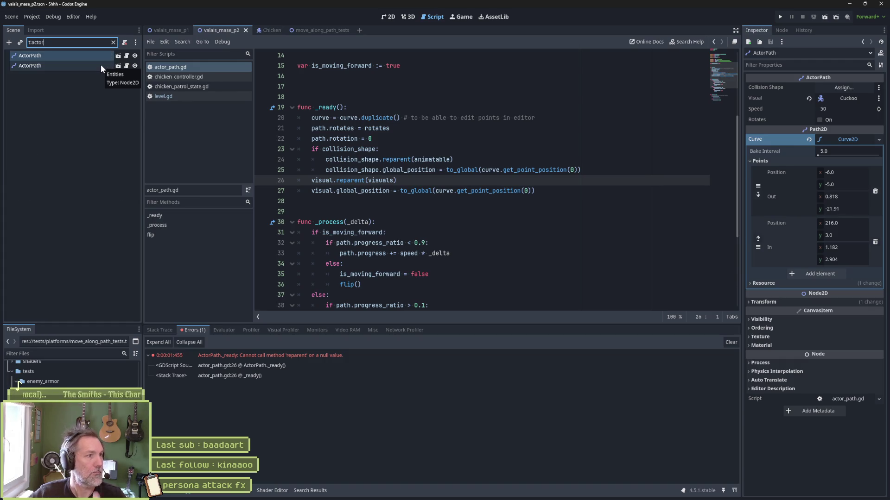
click(95, 62)
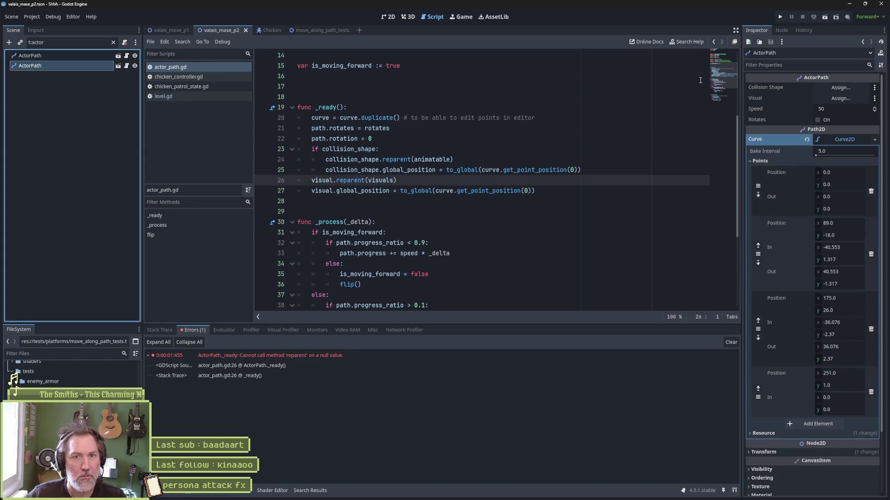
click(388, 18)
key(f)
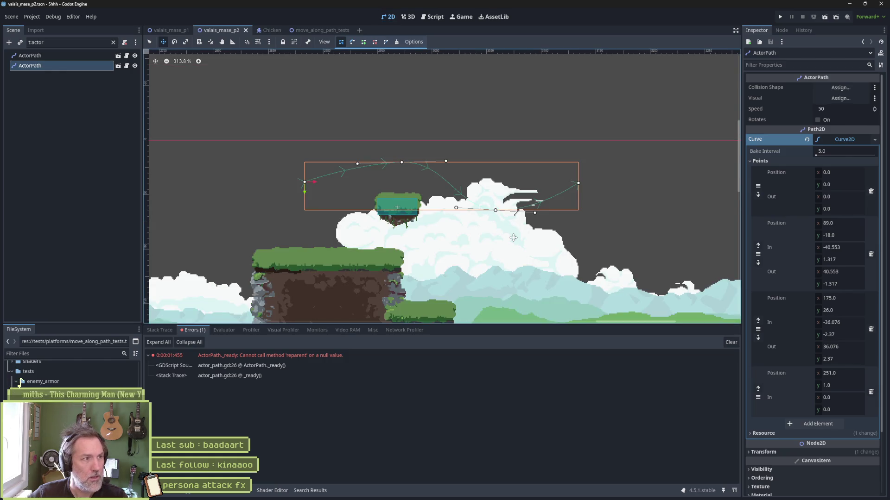
click(111, 42)
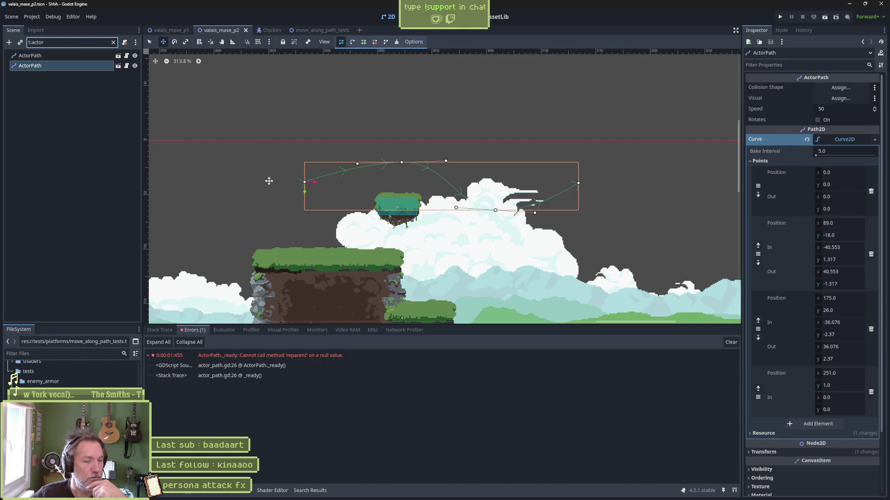
scroll(267, 175, down, 4)
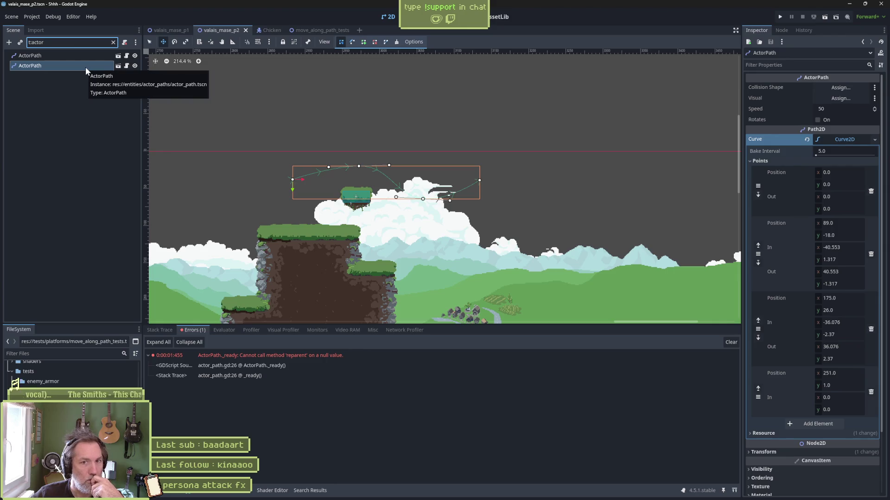
click(113, 42)
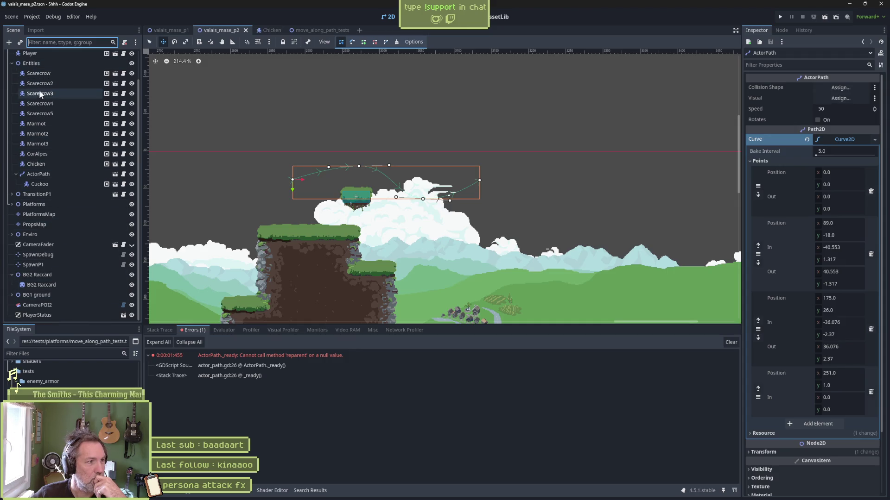
- Move Platform2 from Platforms under the second ActorPath as its Visual, then save and run
click(11, 205)
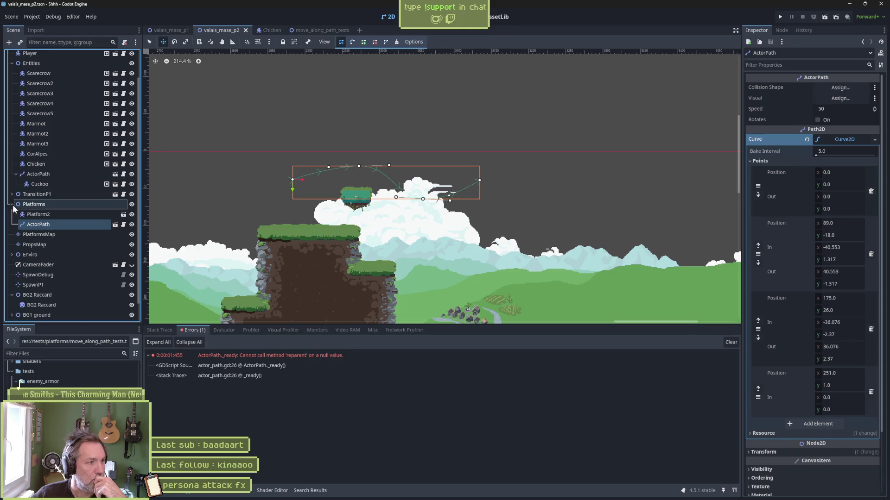
click(46, 218)
click(48, 221)
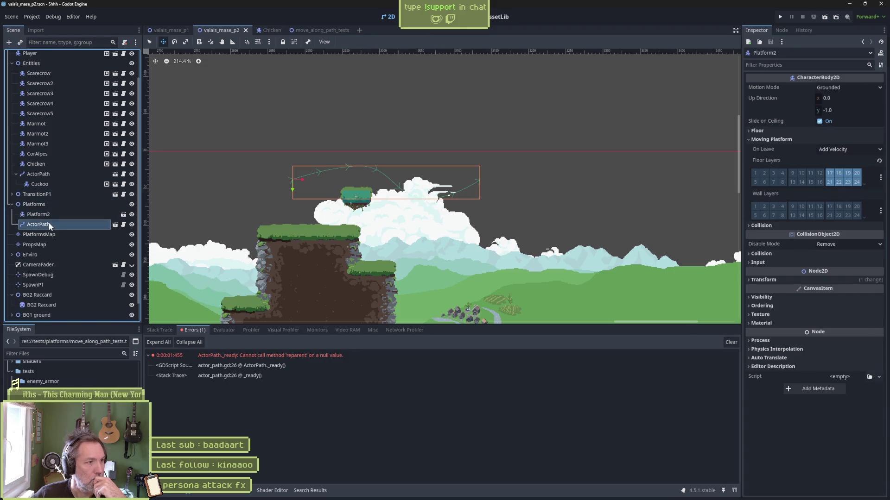
mouse_move(45, 216)
mouse_down()
mouse_move(50, 227)
mouse_move(672, 141)
mouse_move(843, 98)
mouse_up()
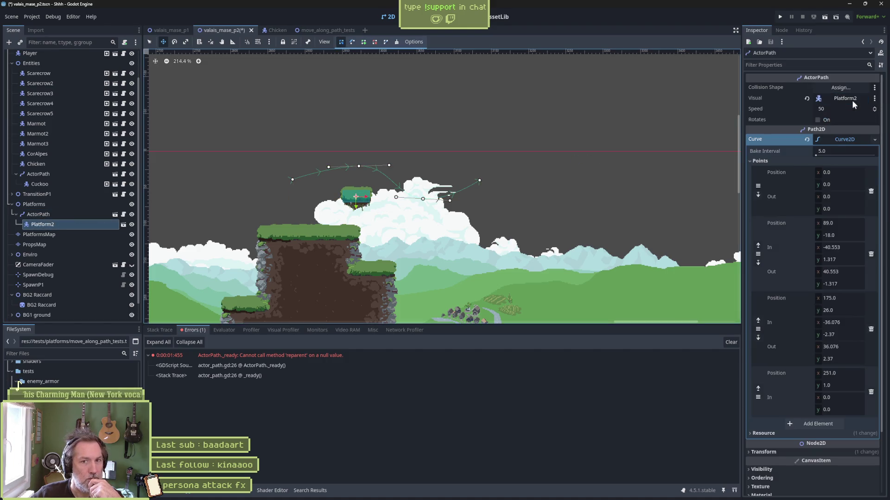
key(F5)
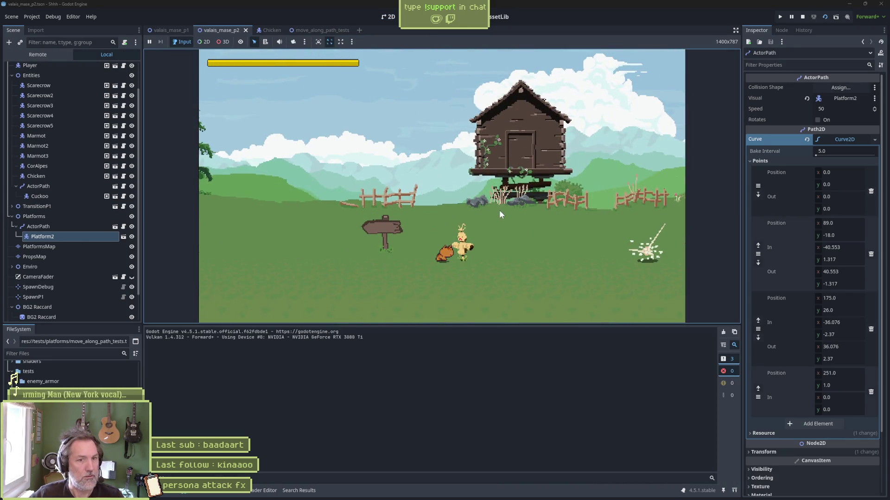
- Run and jump through the level onto the moving Platform2, then stop the test run
key(Right)
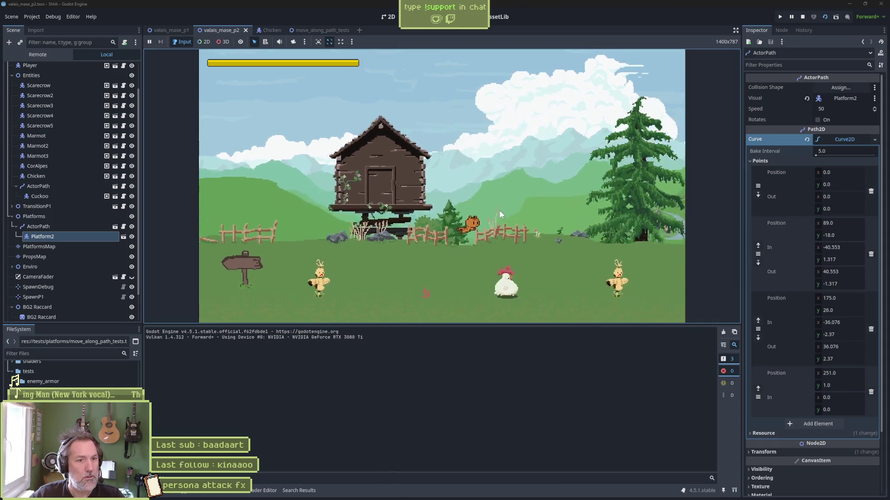
key(space)
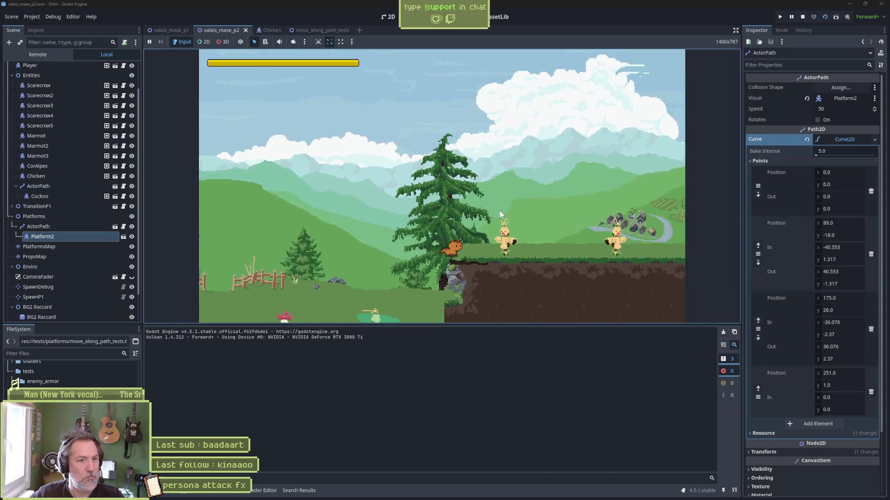
key(Right)
key(space)
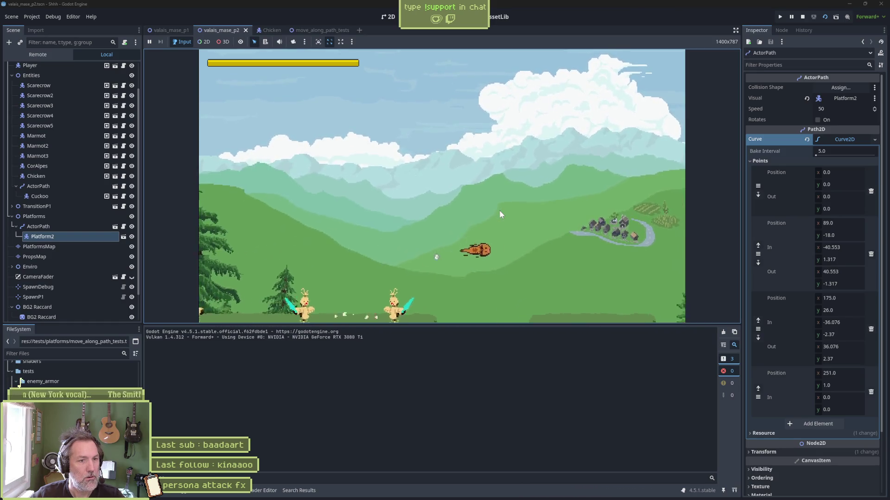
key(Right)
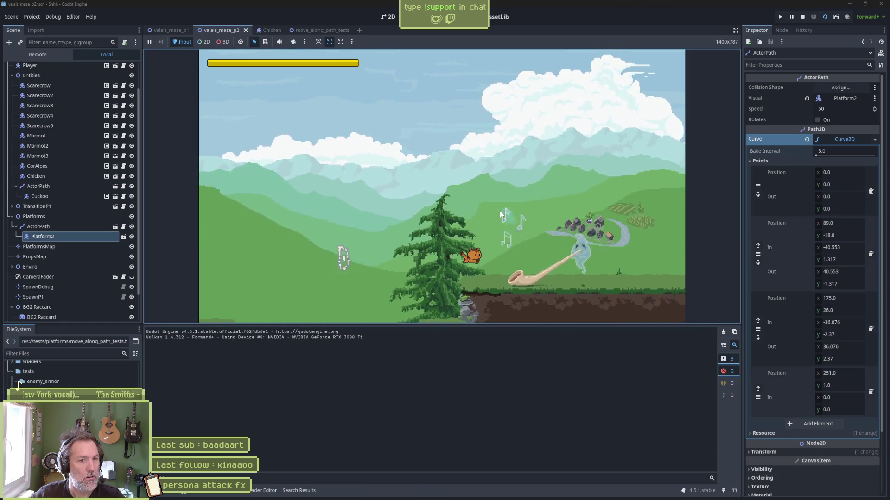
key(space)
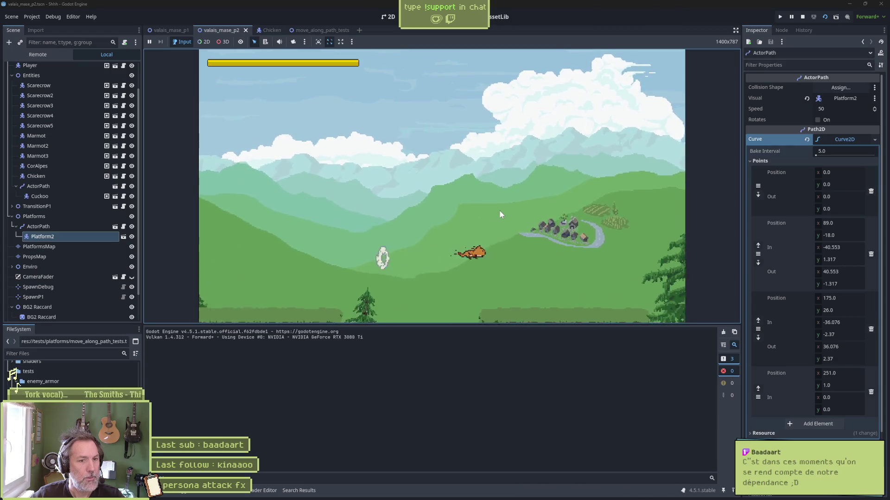
key(space)
key(space)
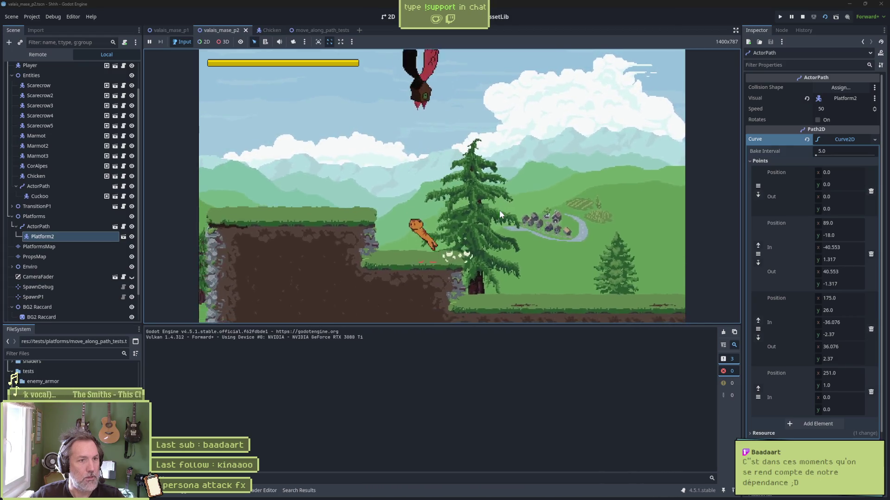
key(Left)
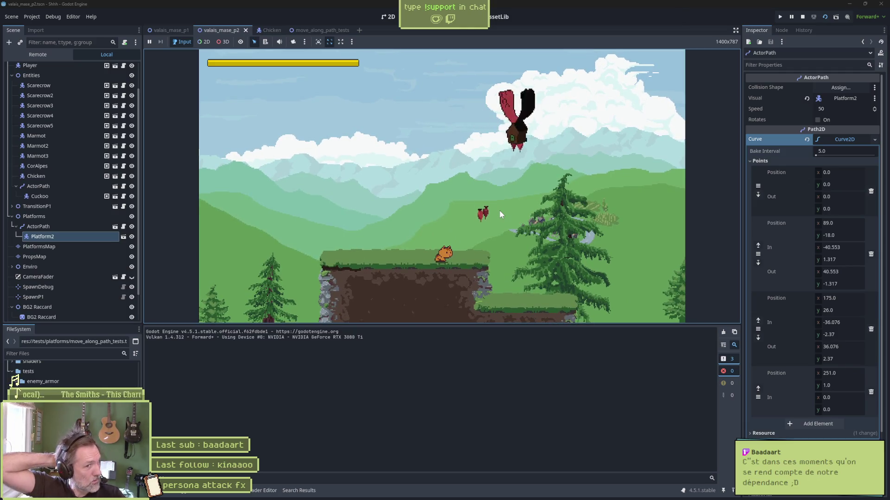
key(Right)
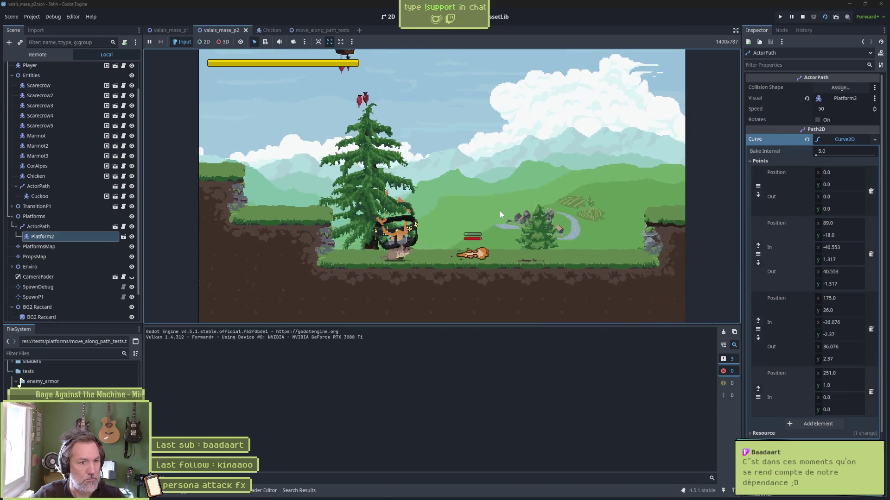
key(space)
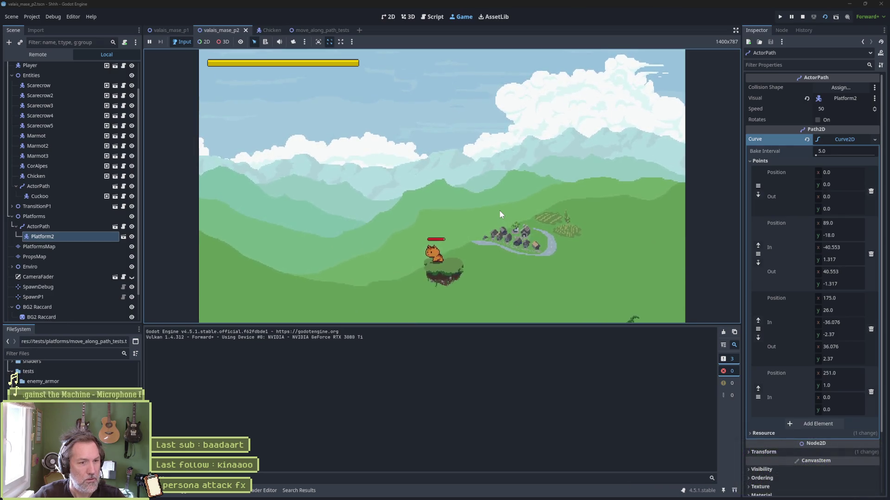
key(Right)
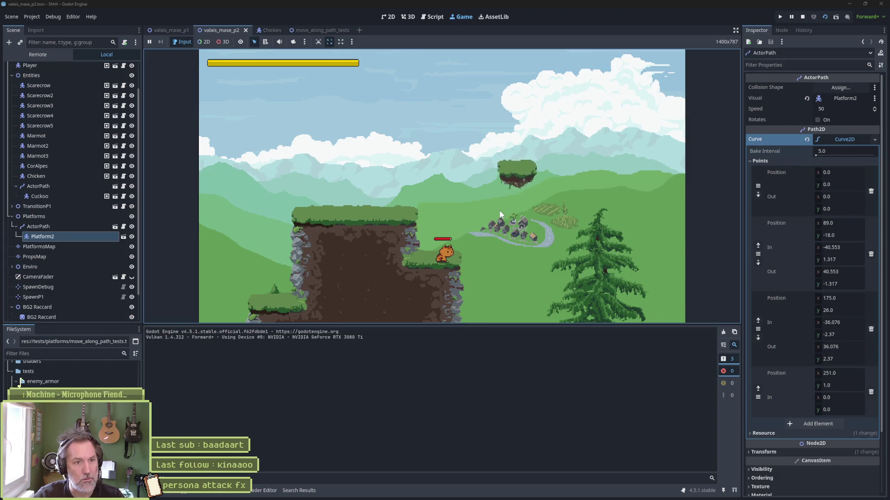
key(F8)
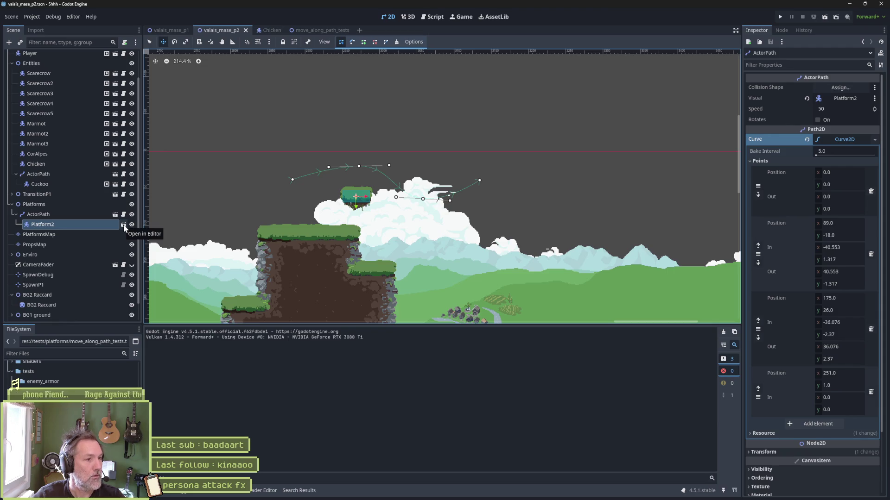
- Delete Platform2 and add a Sprite2D child under ActorPath
click(94, 222)
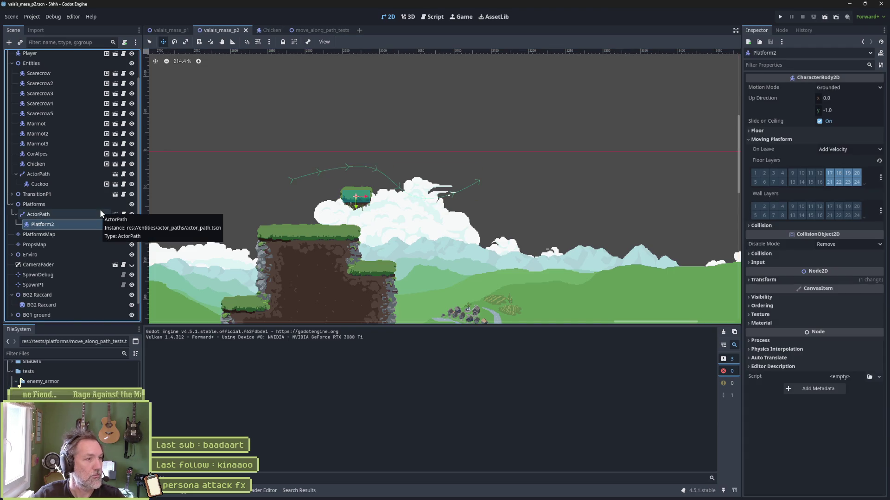
key(Delete)
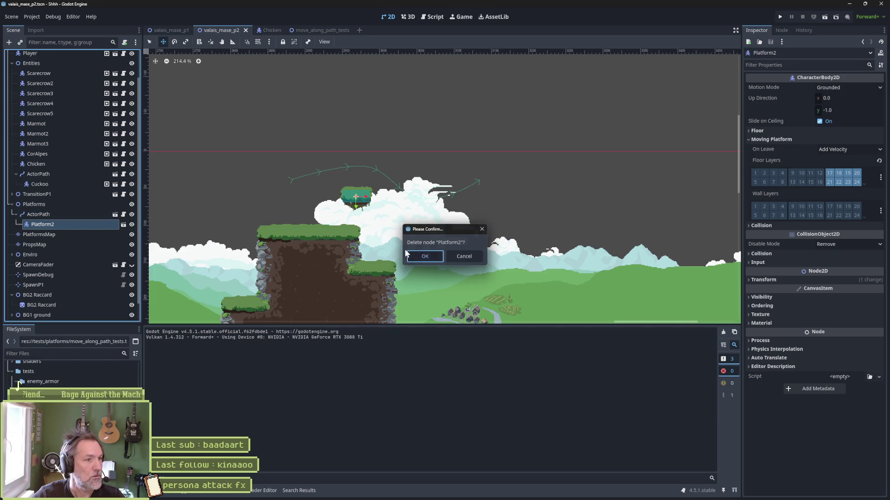
click(417, 254)
key(ctrl+a)
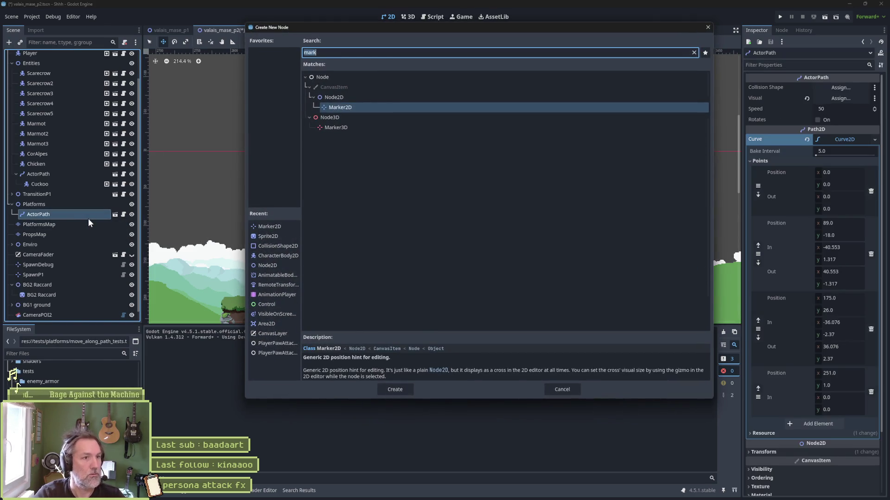
text(sprite)
key(Return)
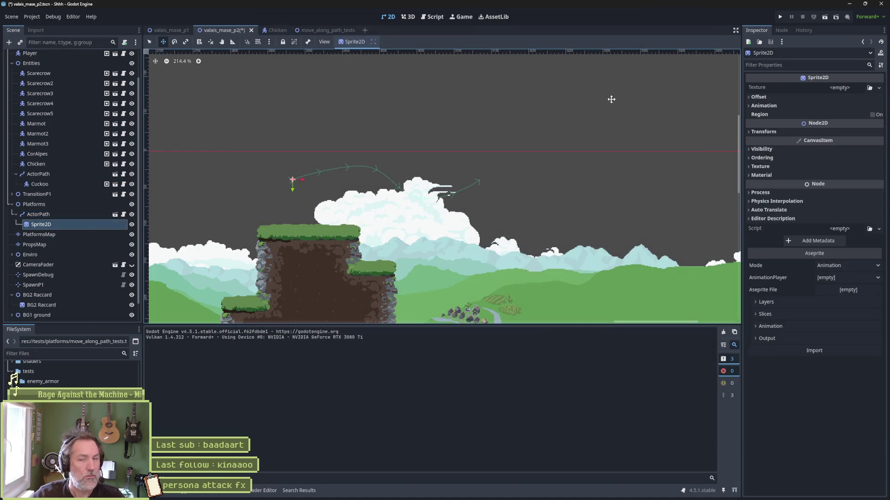
- Quick Load valais_platforms_tileset_auto.png as the Sprite2D's texture
click(879, 88)
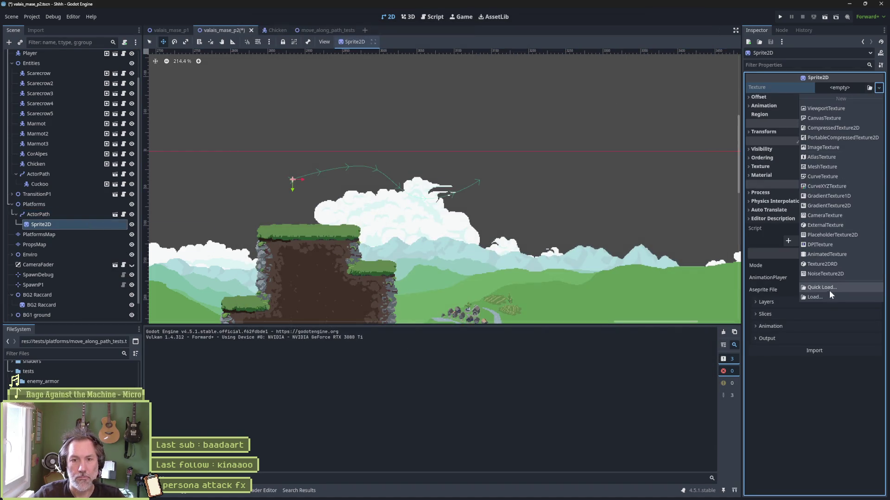
click(830, 291)
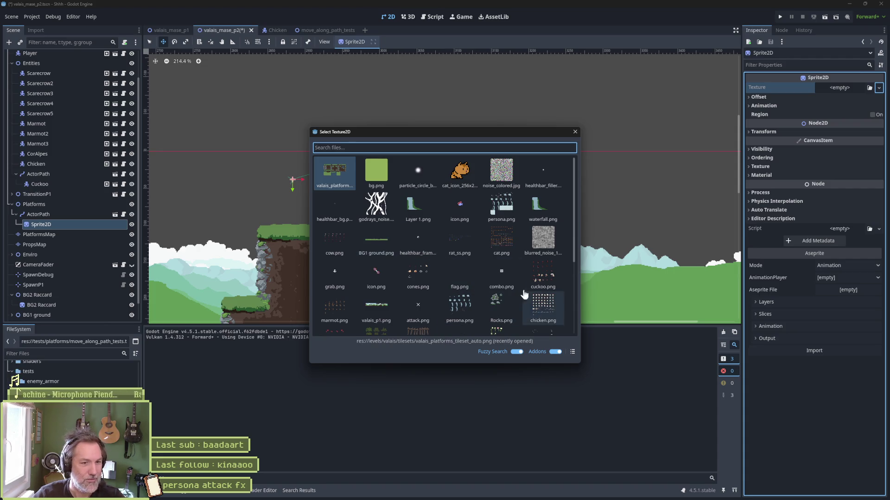
double_click(322, 179)
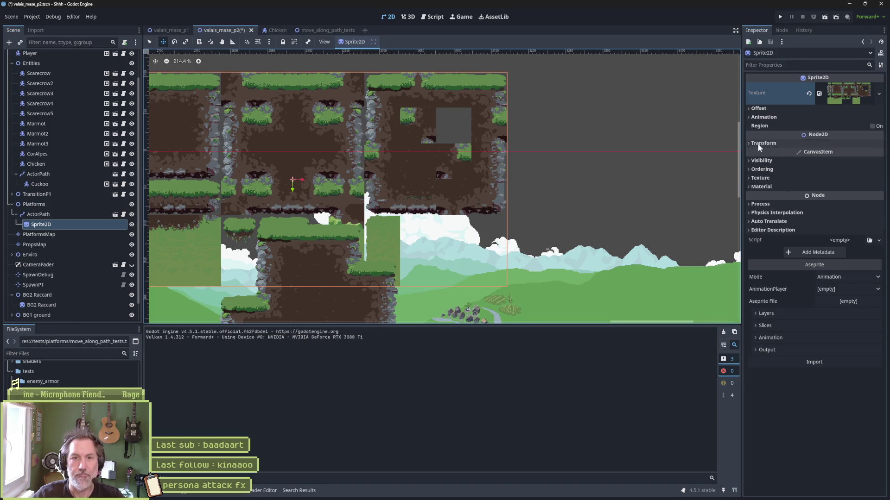
- Region the sprite to the 80×48 floating platform and assign it as ActorPath's Visual
click(872, 126)
click(816, 170)
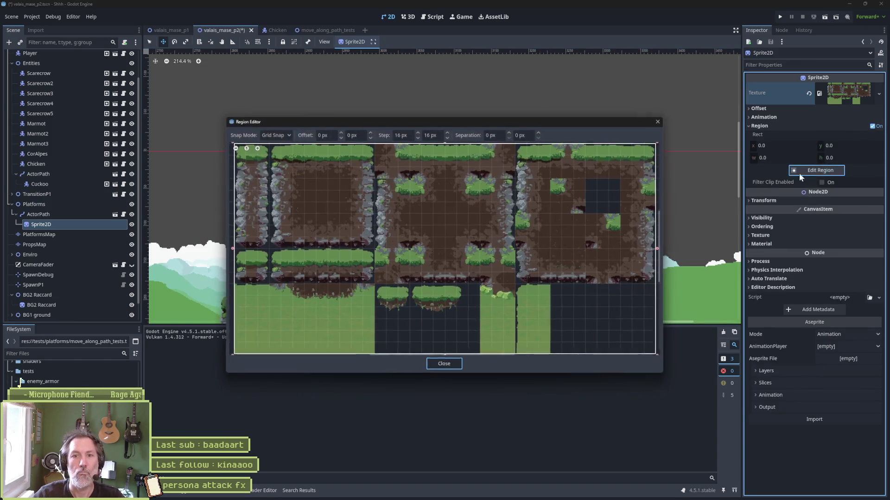
mouse_move(377, 286)
mouse_down()
mouse_move(397, 308)
mouse_move(415, 304)
mouse_up()
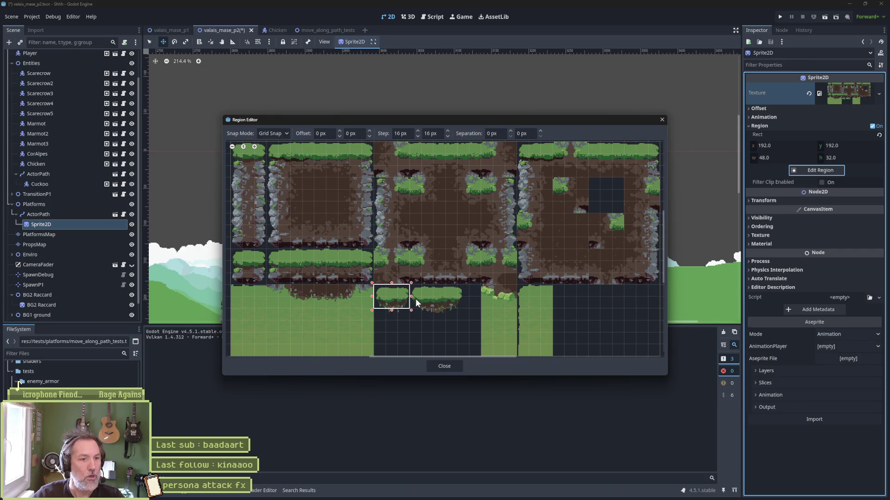
mouse_move(465, 291)
mouse_down()
mouse_move(409, 307)
mouse_move(411, 320)
mouse_up()
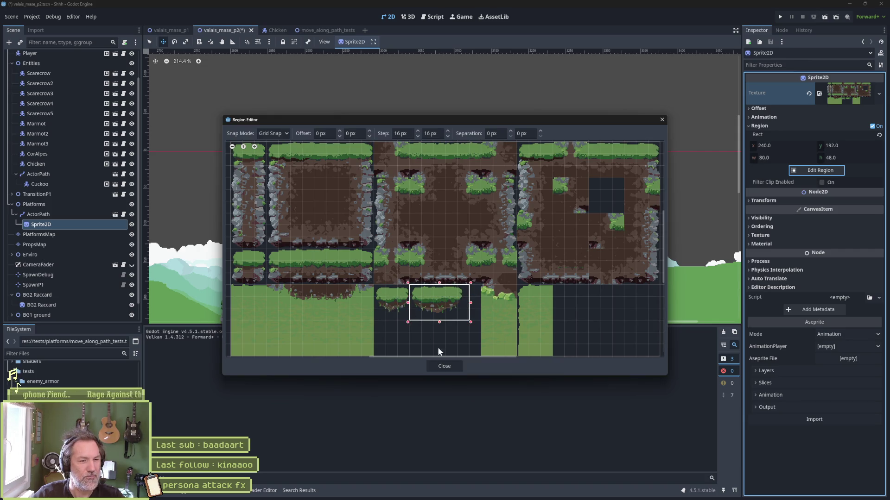
click(444, 366)
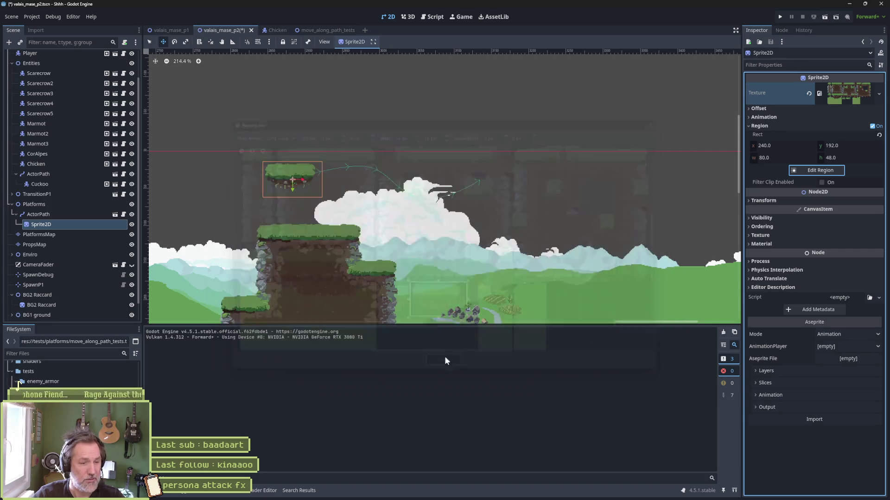
click(90, 214)
mouse_move(88, 224)
mouse_down()
mouse_move(821, 113)
mouse_move(834, 99)
mouse_up()
- Run a quick test, then move the SpawnDebug marker up and left
key(F6)
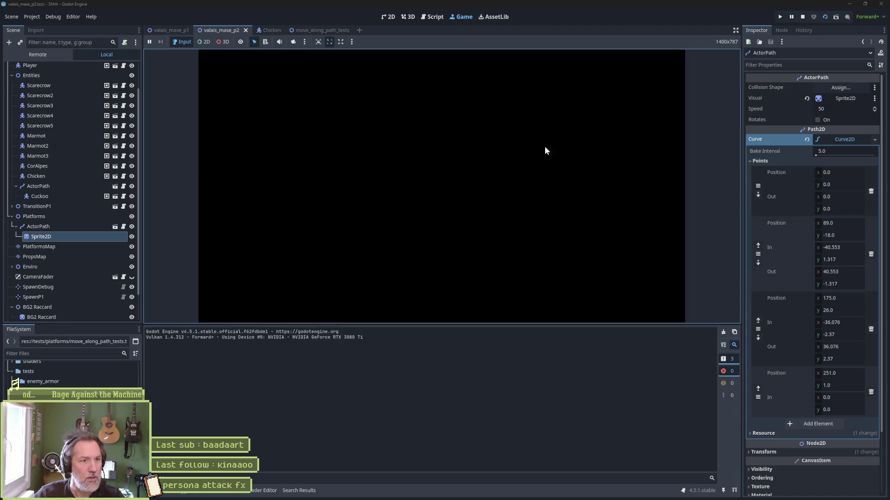
key(F8)
scroll(267, 181, down, 3)
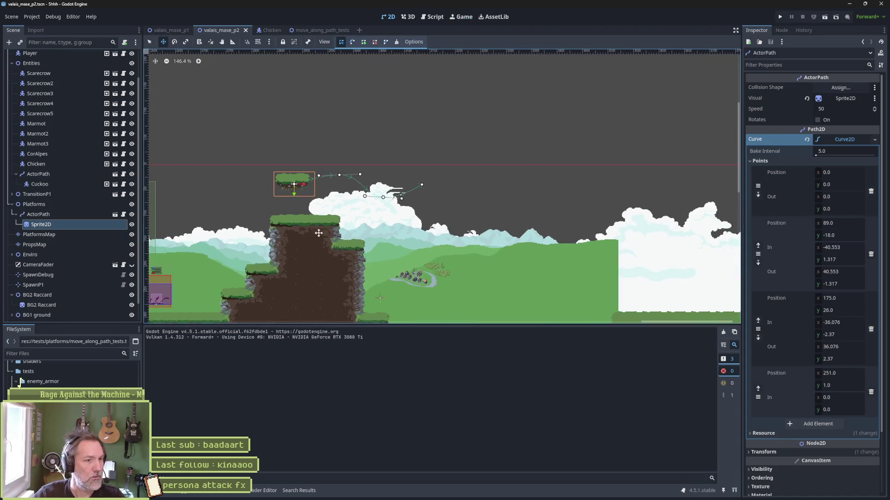
key(q)
click(405, 248)
key(w)
mouse_move(476, 209)
mouse_down()
mouse_move(380, 158)
mouse_move(362, 163)
mouse_move(376, 112)
mouse_up()
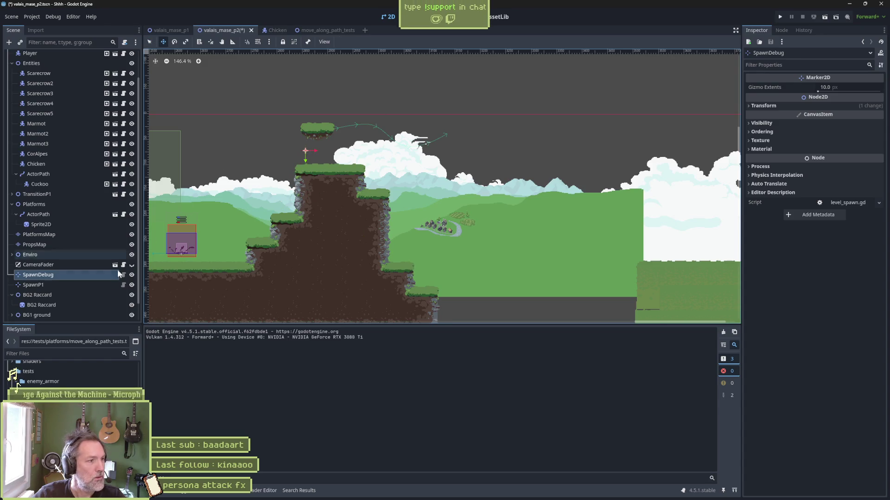
- Set the root ValaisMaseP2 Spawn to SpawnDebug, run the scene and walk the cat right
scroll(62, 87, up, 2)
click(38, 55)
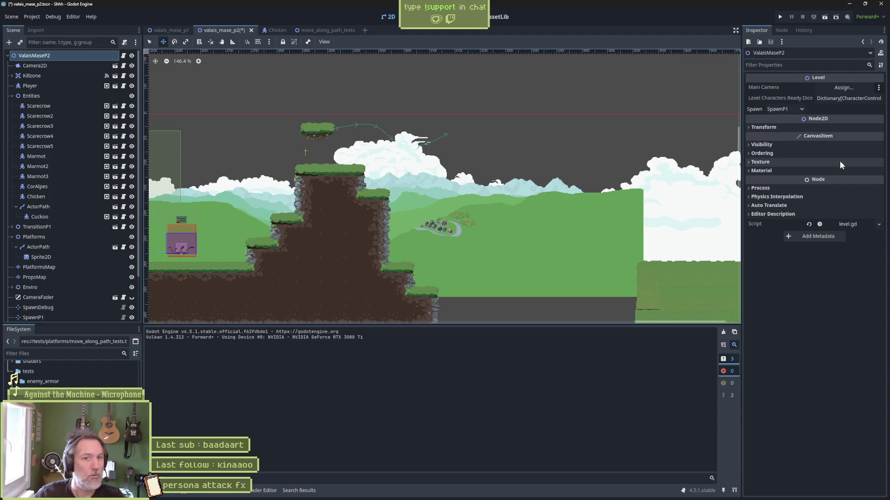
click(778, 107)
key(F6)
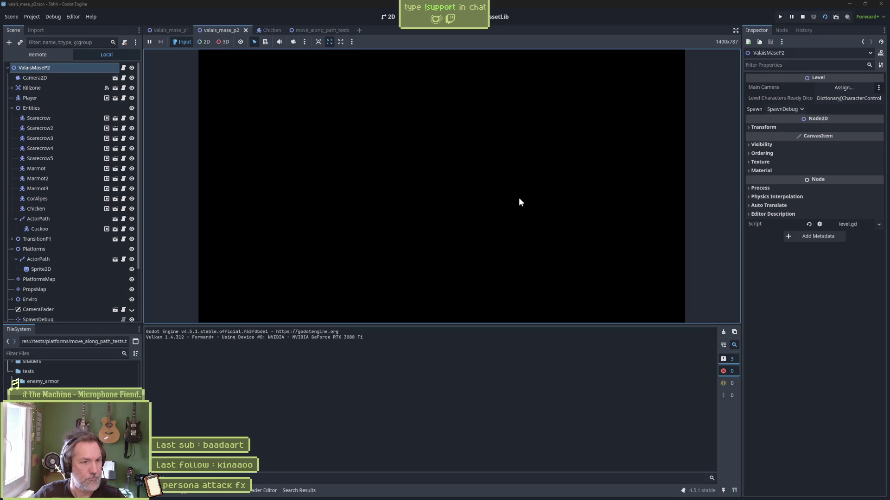
key(Right)
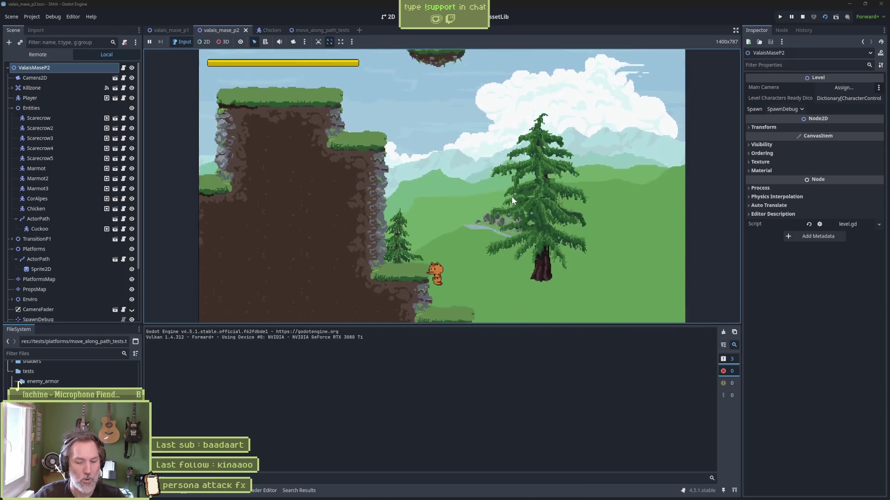
key(F8)
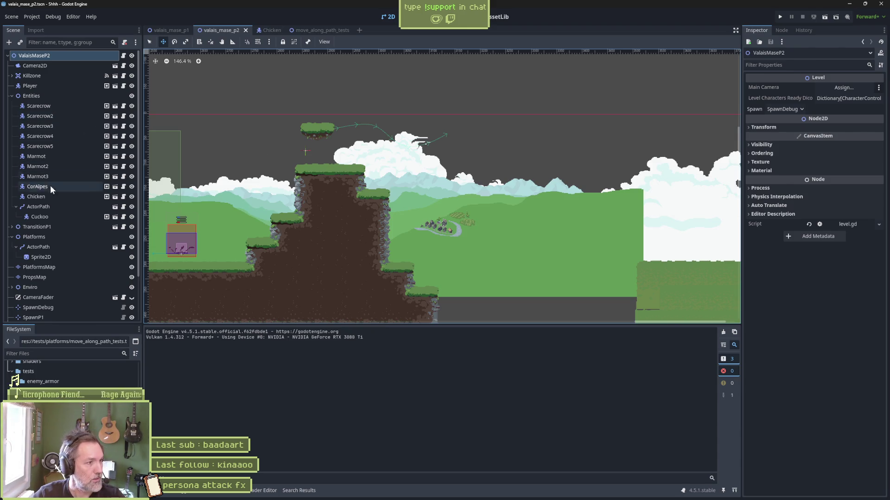
- Add a CollisionShape2D child under the Cuckoo's ActorPath
click(54, 208)
key(ctrl+a)
text(collision)
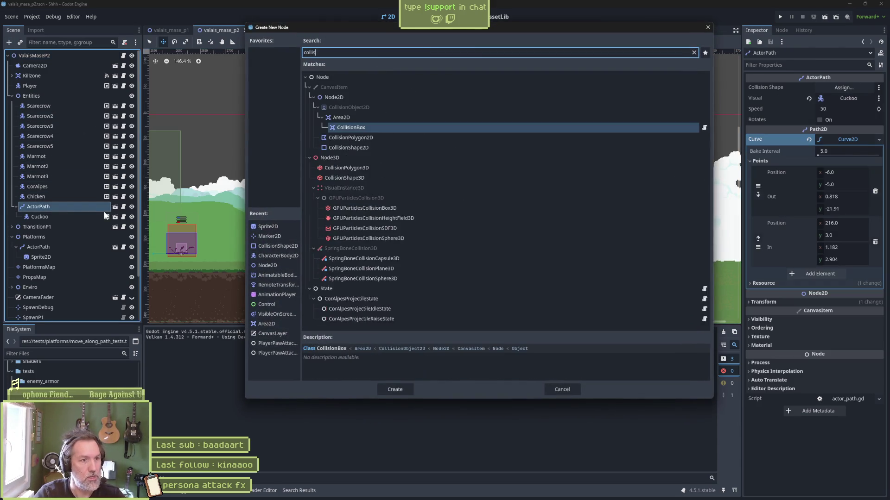
key(Down)
key(Return)
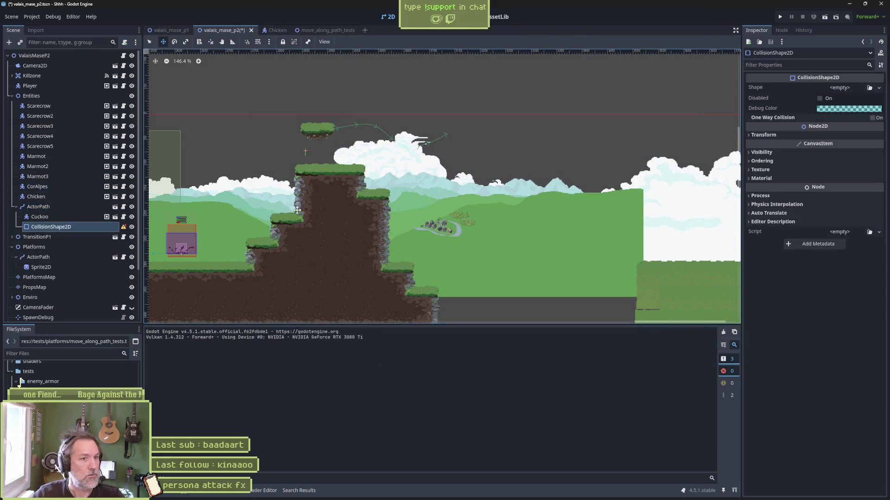
scroll(247, 192, down, 6)
scroll(484, 184, up, 6)
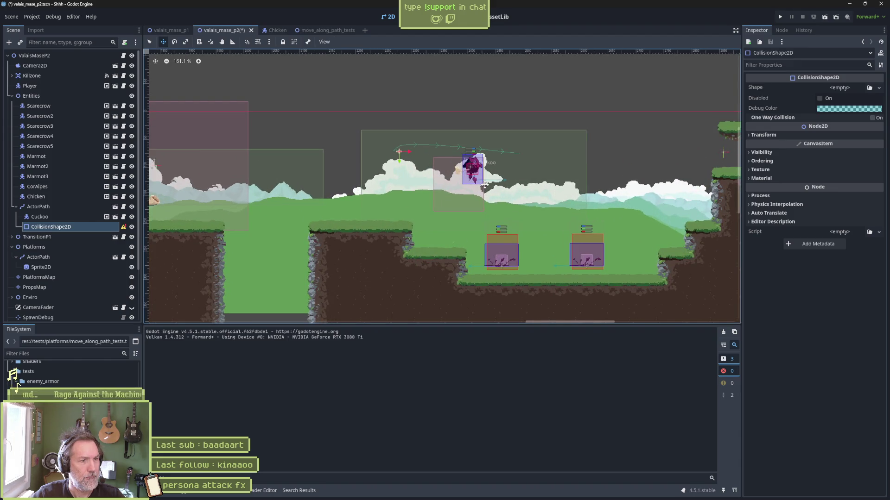
- Give it a new RectangleShape2D positioned over the floating island, then select ActorPath
click(874, 91)
click(834, 139)
drag(455, 154, 662, 125)
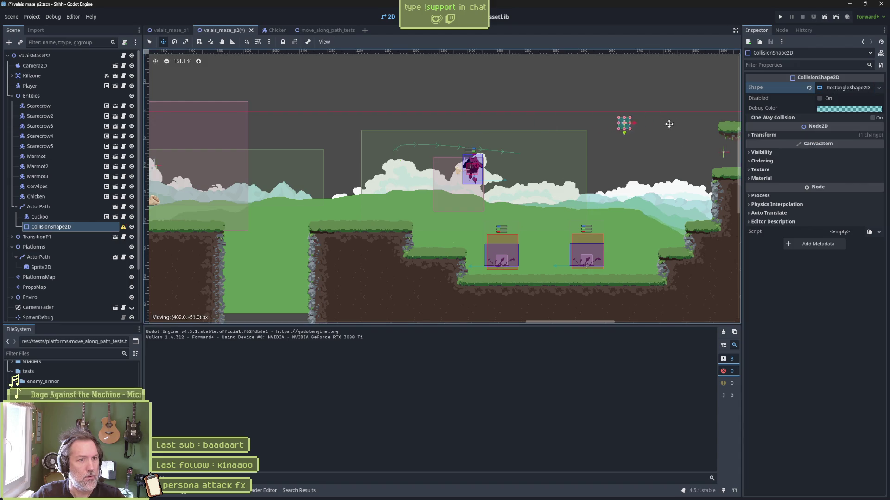
scroll(441, 99, up, 7)
mouse_move(441, 99)
mouse_down()
mouse_move(595, 125)
mouse_move(572, 141)
mouse_up()
key(w)
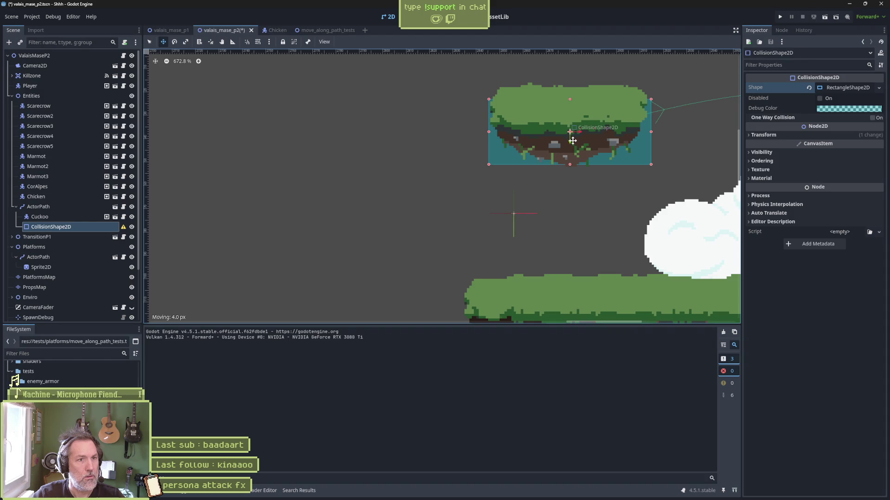
click(36, 210)
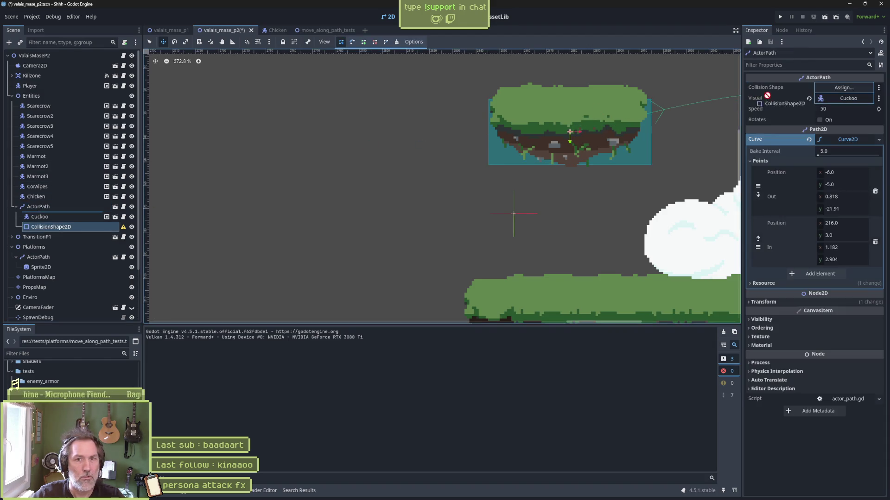
- Save and test-run the scene twice, then stop the game
key(F6)
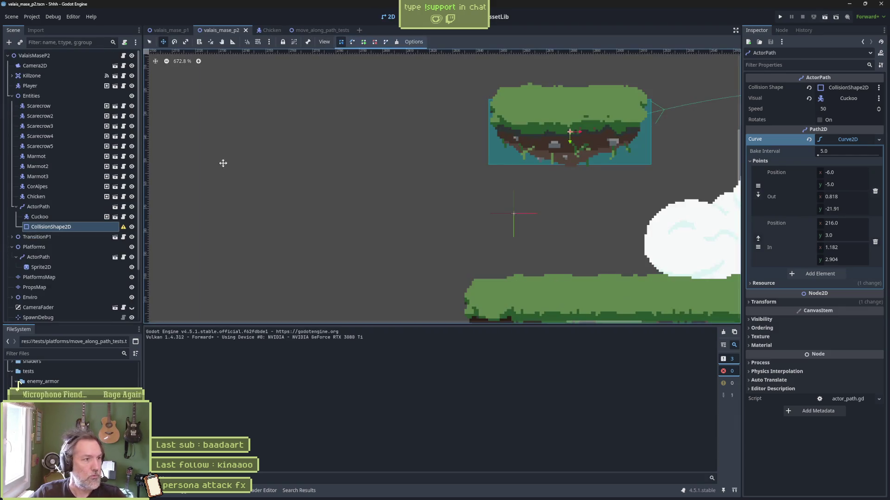
key(F6)
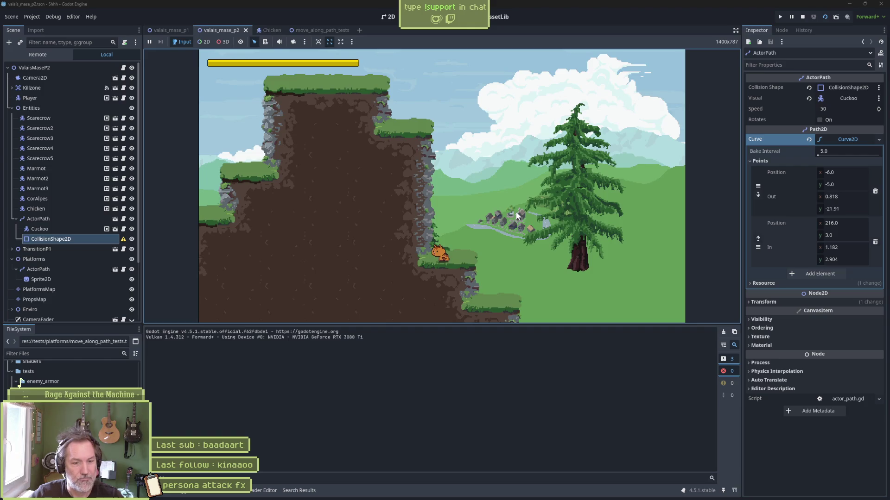
key(F8)
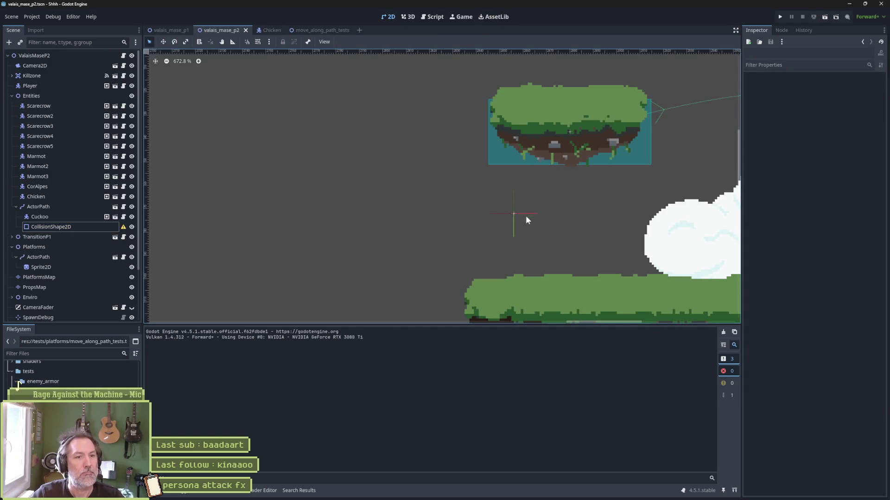
- Move SpawnDebug near the floating island, rerun the level, then select CollisionShape2D
click(513, 214)
drag(640, 187, 552, 265)
key(F6)
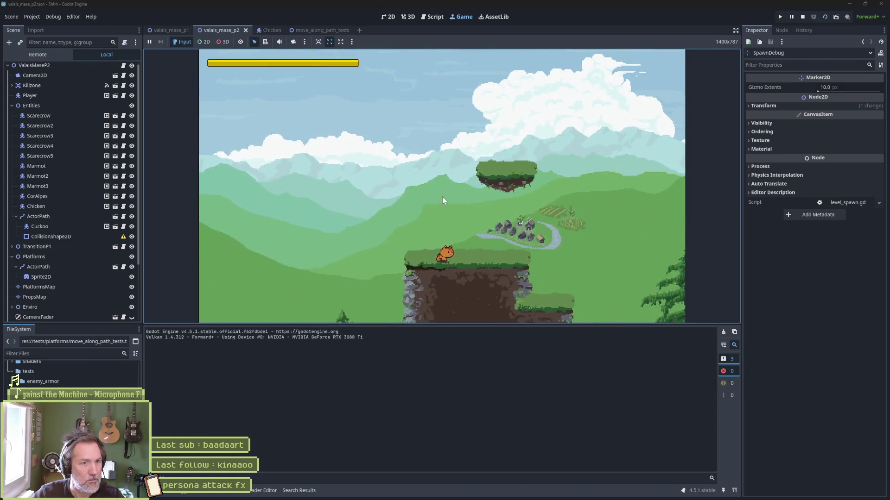
key(F8)
click(51, 225)
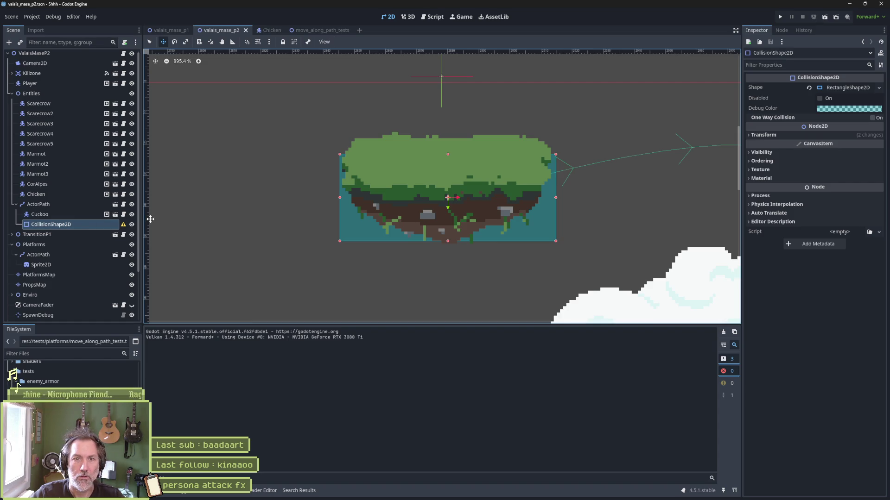
- Change the Cuckoo ActorPath's Speed from 50 to 0 and save
click(76, 206)
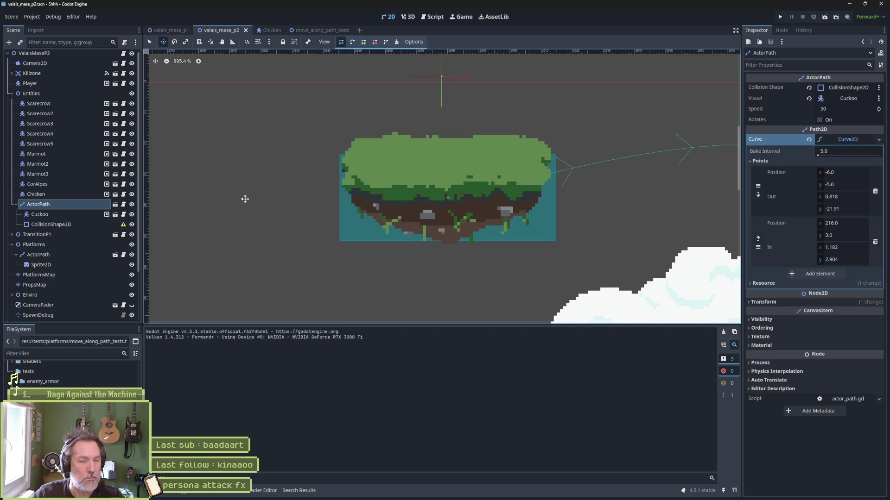
scroll(245, 198, down, 4)
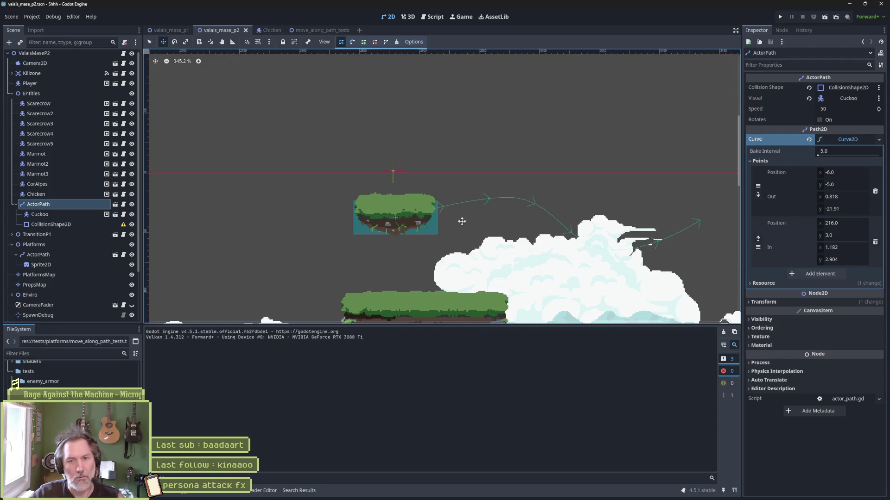
click(841, 109)
text(0)
key(ctrl+s)
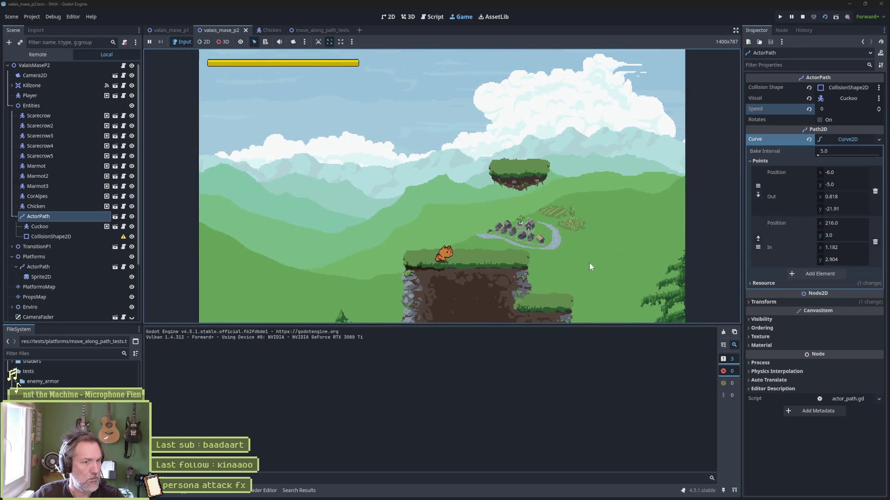
- Restart the game, walk the cat right onto the stationary floating island, then stop
key(Right)
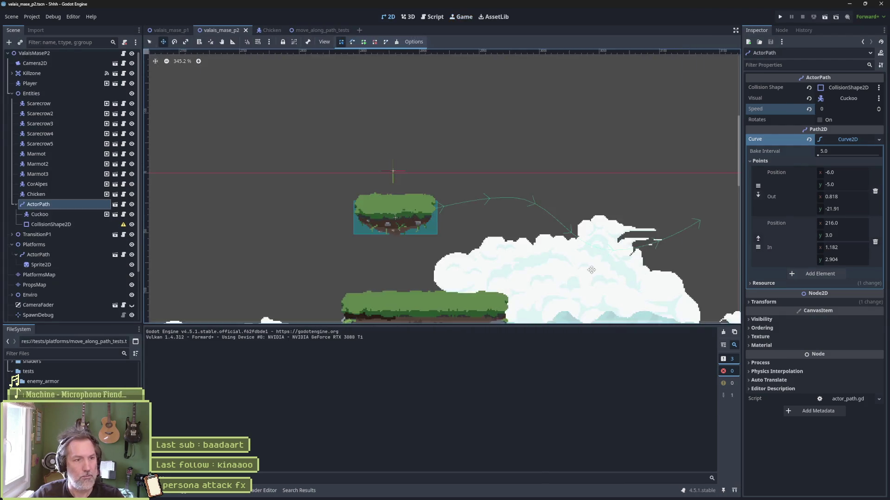
key(F5)
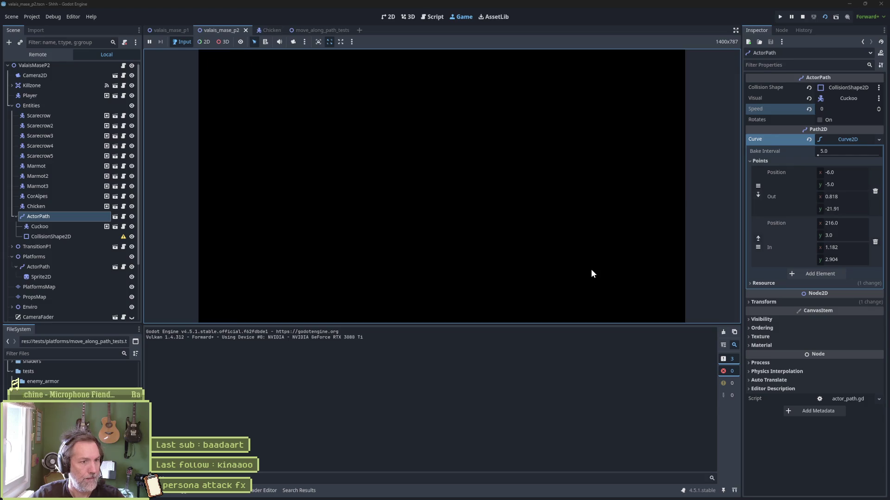
key(Right)
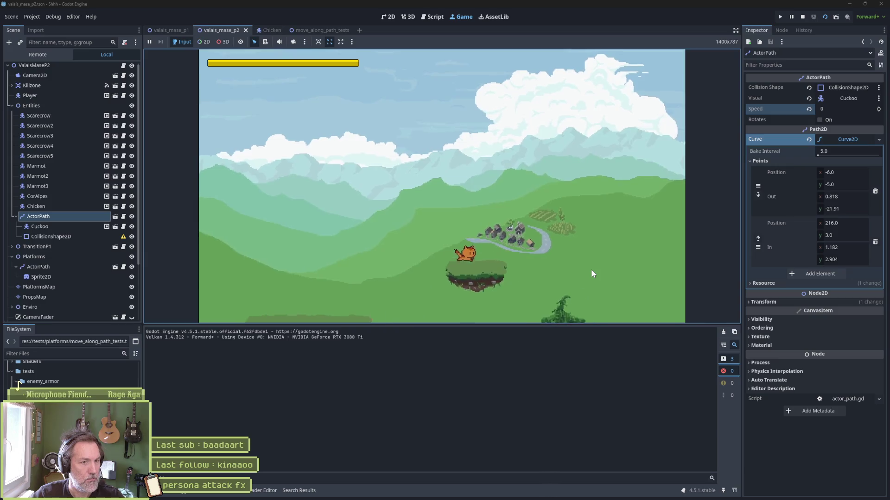
key(F8)
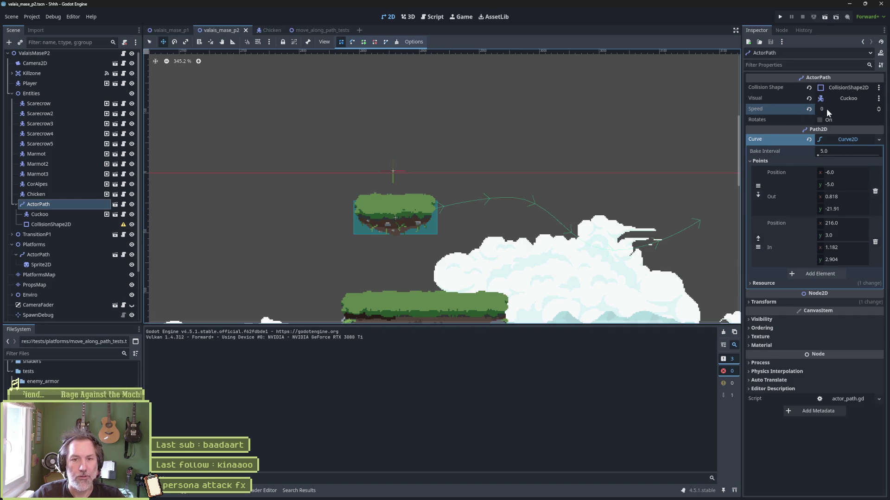
- Review speed, _delta and collision_shape in actor_path.gd, then switch to move_along_path_tests
click(101, 205)
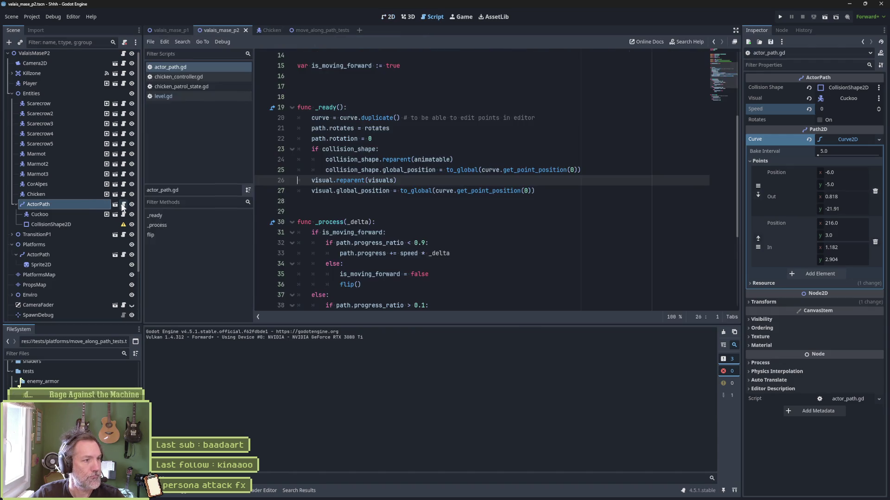
scroll(338, 140, up, 5)
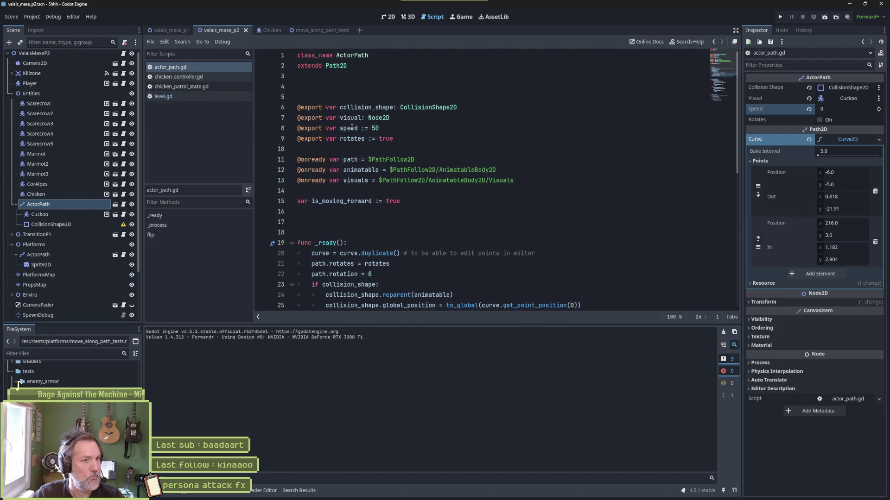
double_click(348, 128)
scroll(392, 164, down, 10)
scroll(408, 200, up, 3)
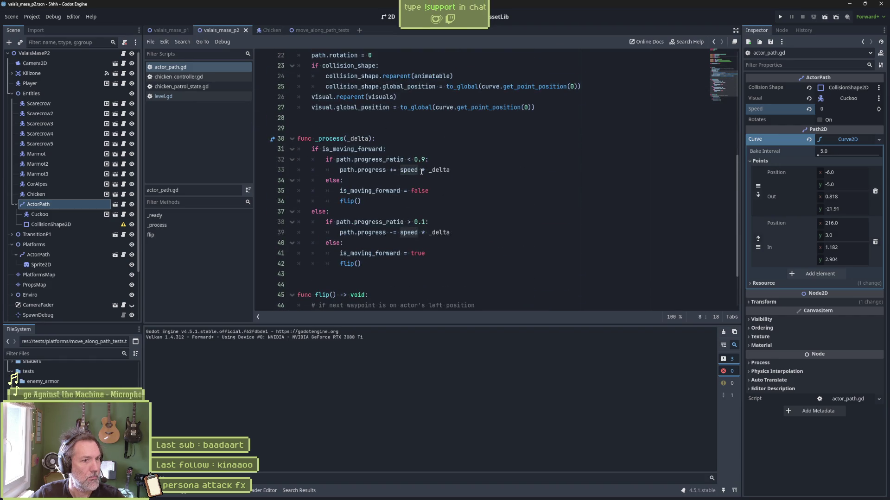
double_click(440, 170)
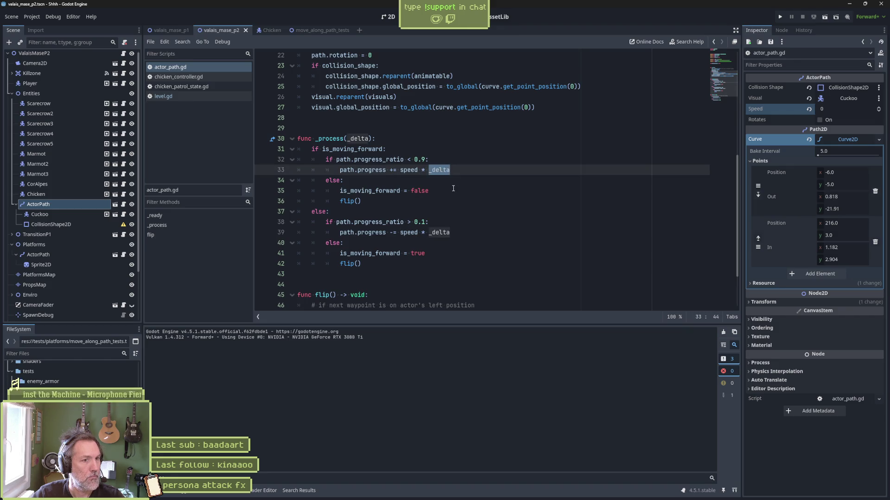
double_click(409, 170)
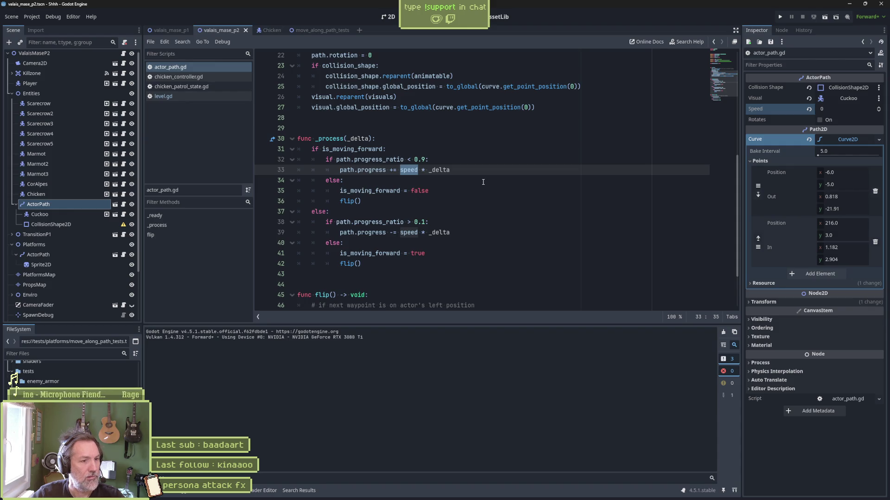
scroll(483, 182, up, 5)
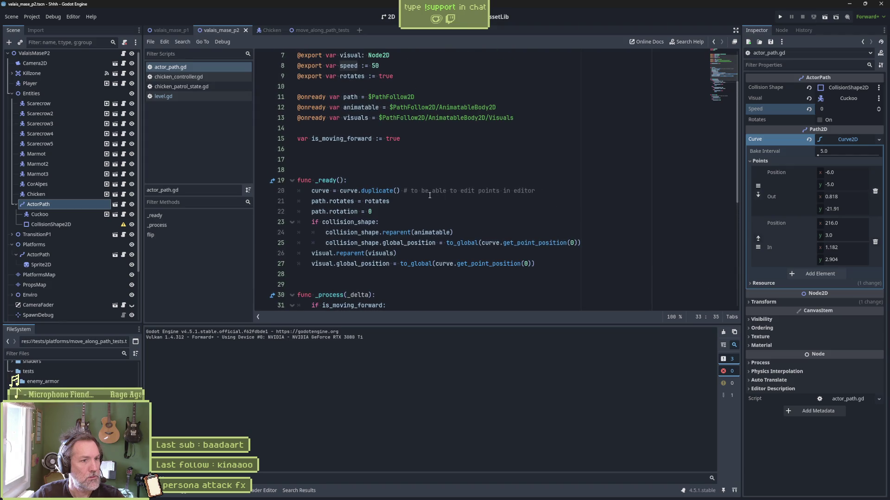
double_click(358, 223)
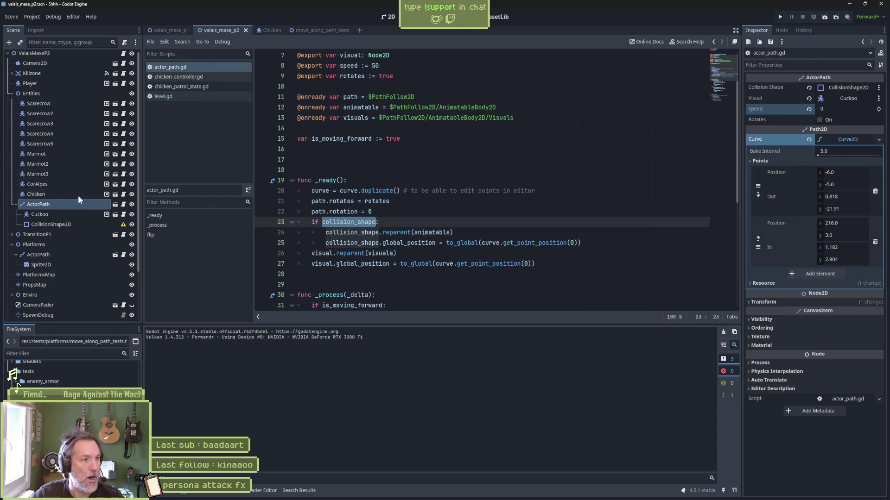
click(302, 30)
- Inspect AnimatableBody2D's collision layers in actor_path, then save and run valais_mase_p2
click(51, 76)
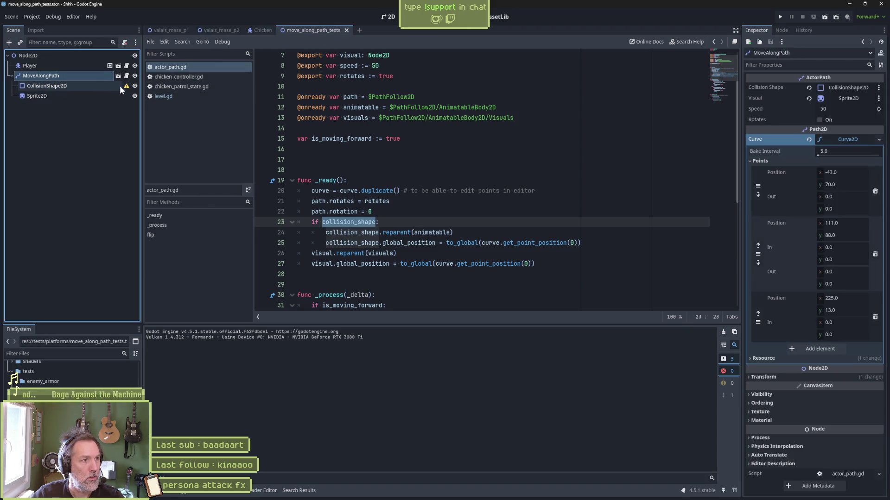
click(119, 76)
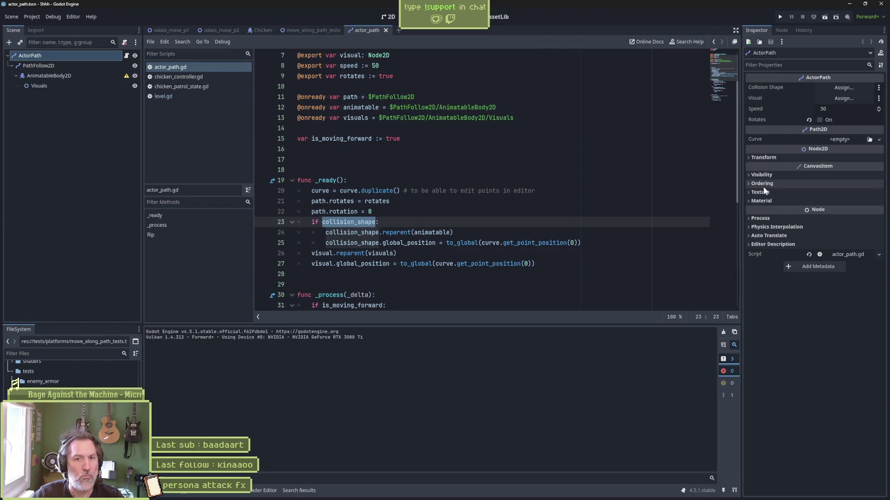
click(48, 76)
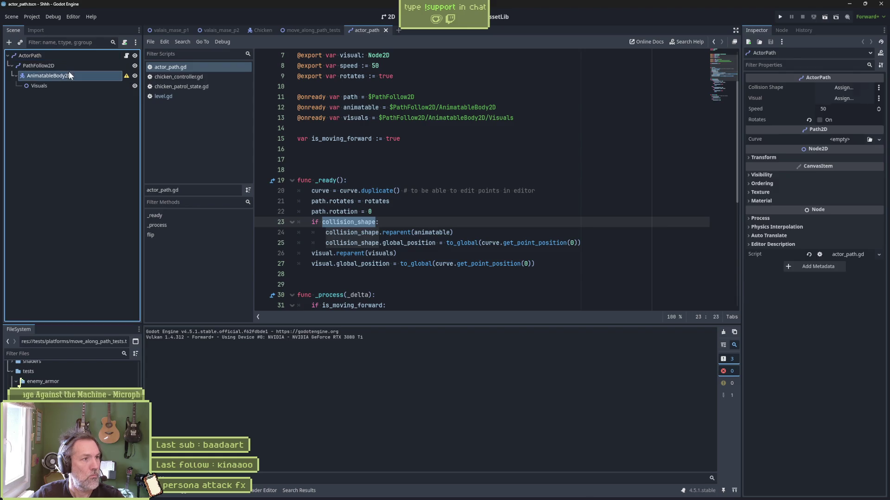
click(770, 176)
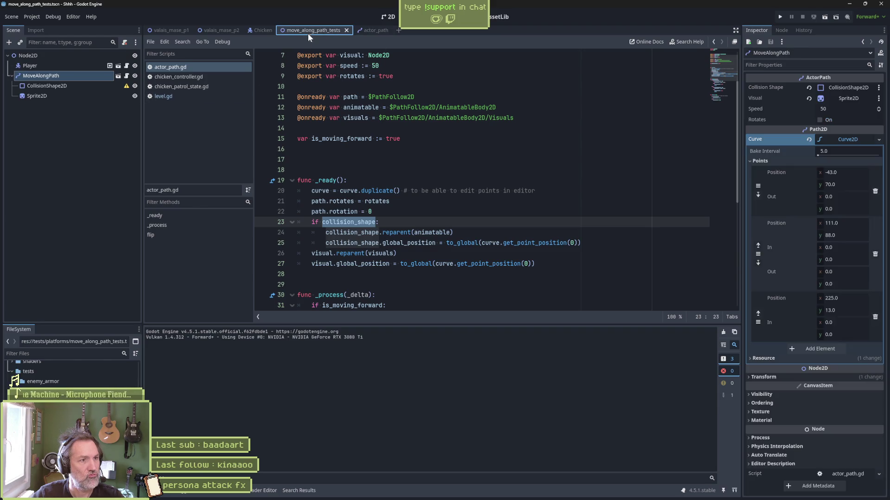
click(218, 30)
key(ctrl+s)
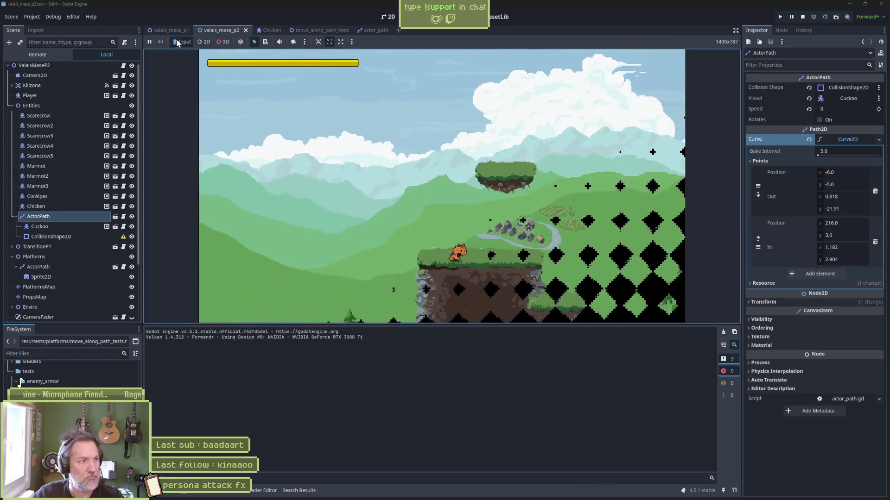
- Expand the Remote tree Platforms > ActorPath > PathFollow2D > AnimatableBody2D > Visuals, then stop the game
click(48, 54)
click(11, 118)
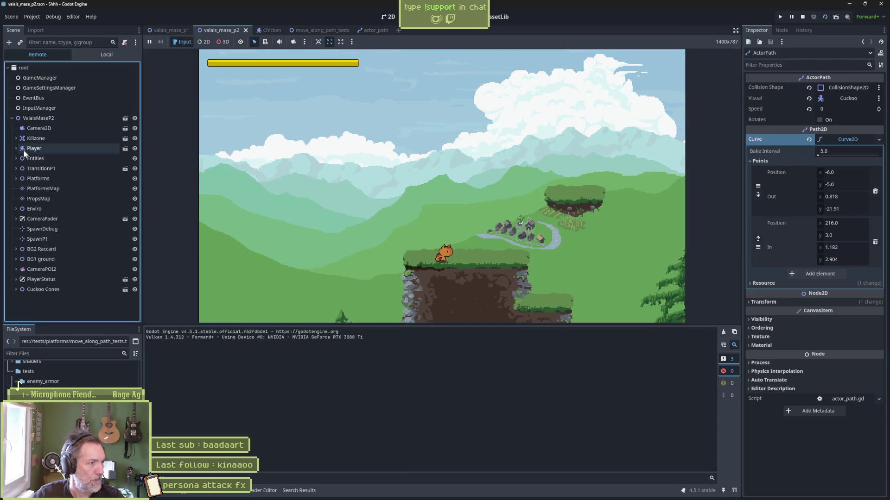
click(37, 178)
click(16, 179)
click(19, 188)
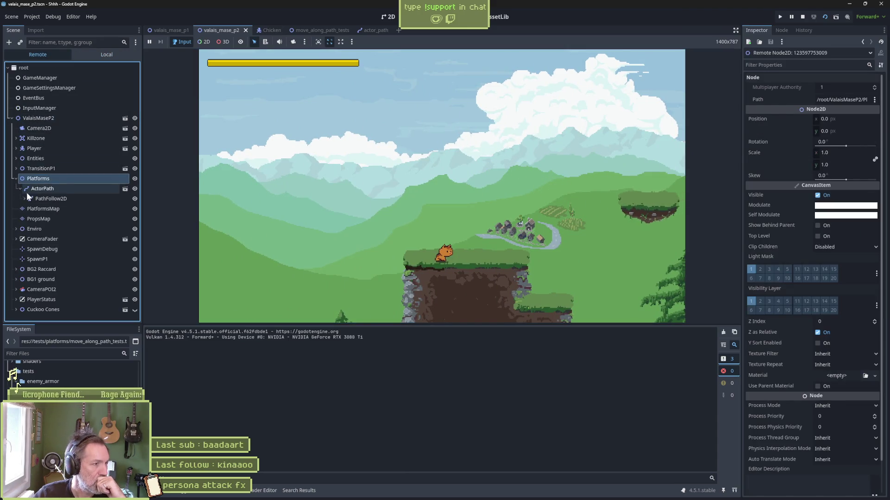
click(24, 199)
click(28, 209)
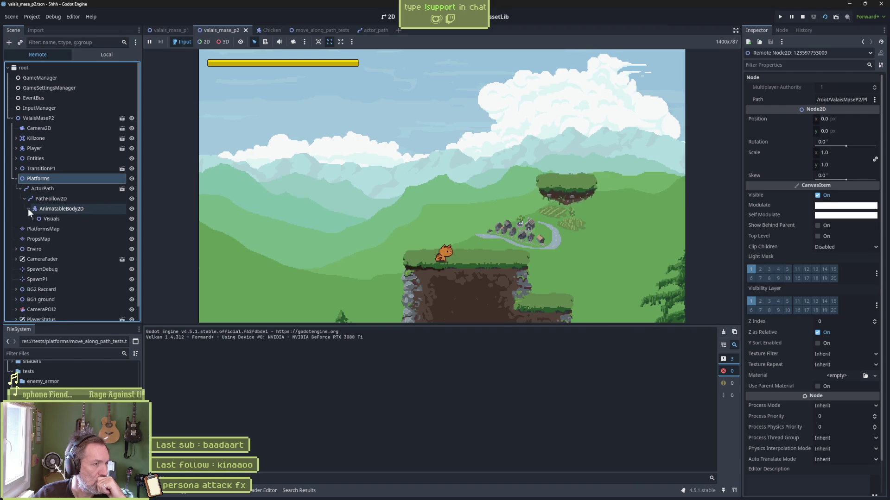
double_click(51, 219)
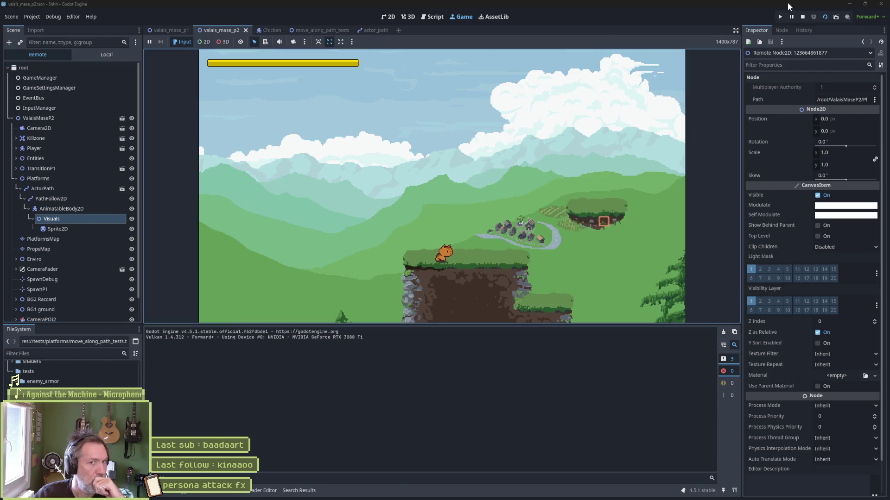
key(F8)
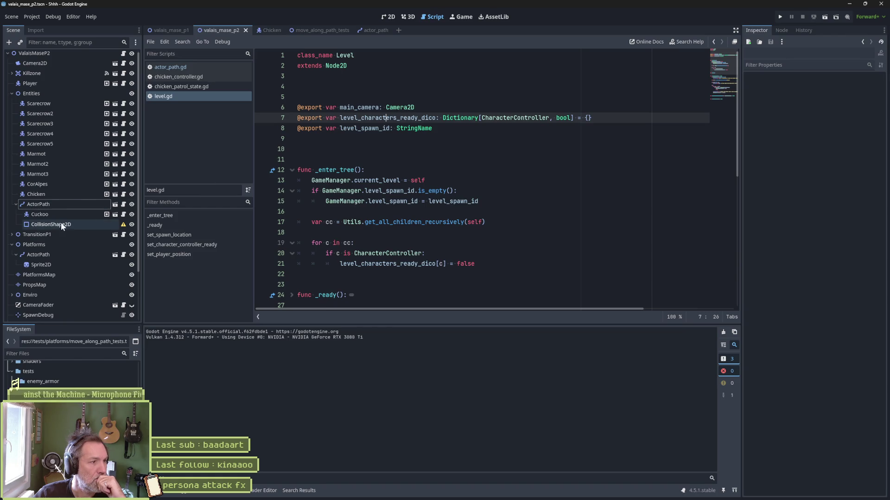
- Check which node is assigned as the Cuckoo ActorPath's collision shape
click(56, 207)
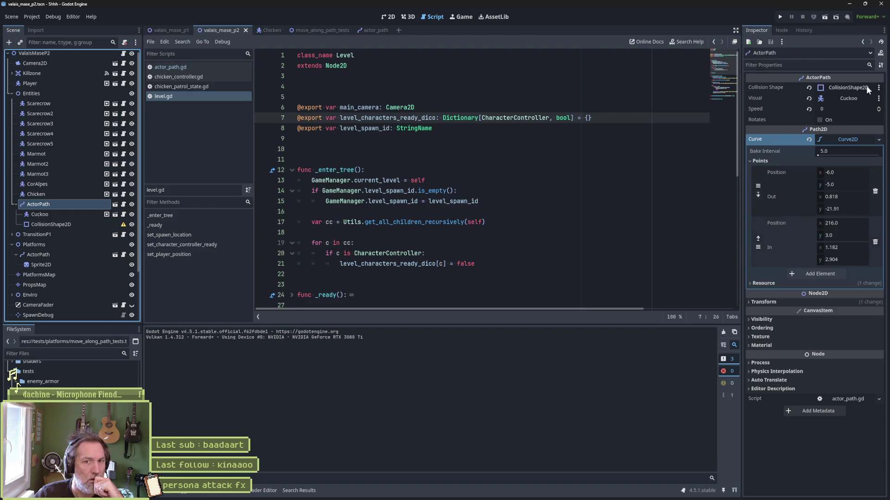
click(850, 87)
key(Escape)
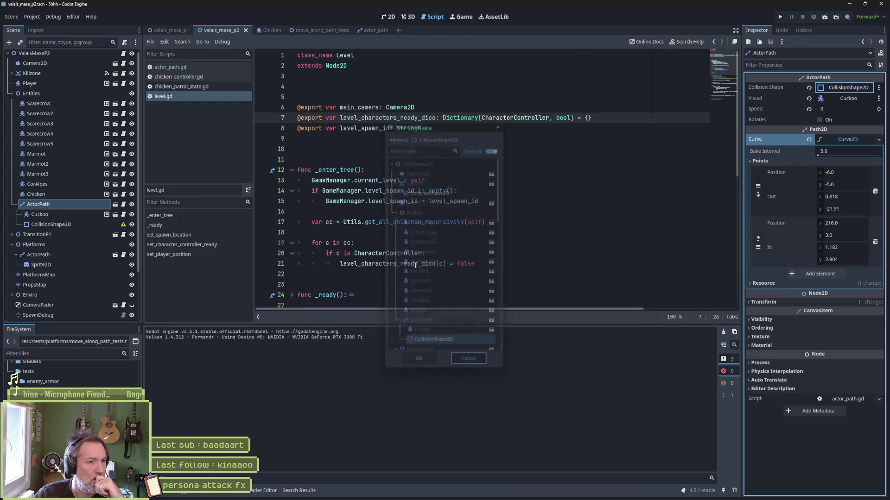
- Open actor_path.gd and highlight every use of collision_shape
click(114, 204)
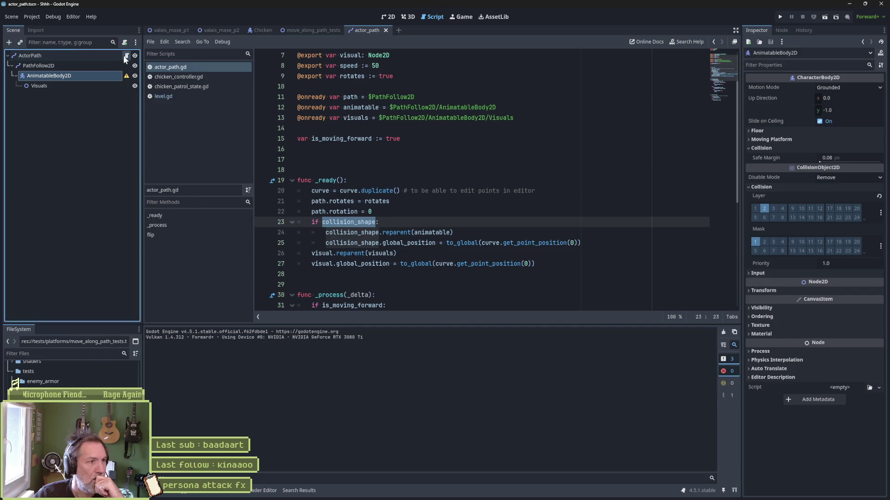
scroll(359, 139, up, 2)
click(360, 106)
double_click(360, 106)
scroll(362, 139, down, 4)
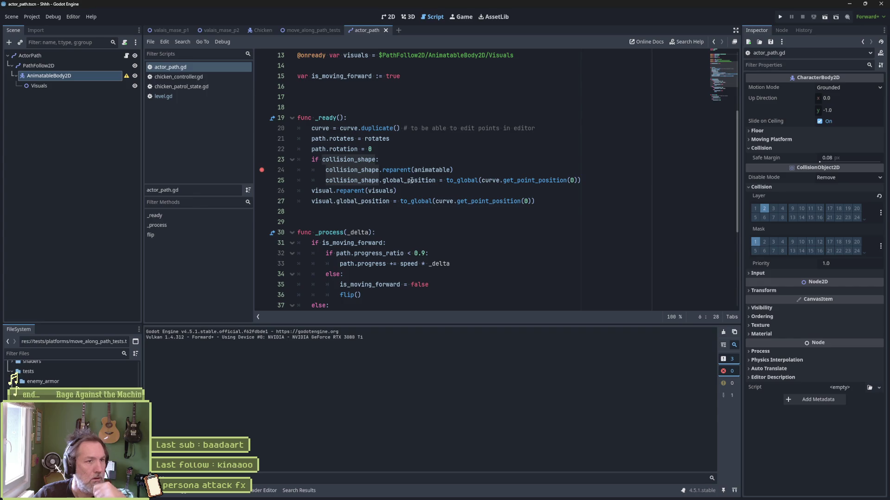
- Run valais_mase_p2 with F6, inspect path and animatable at the line-24 breakpoint, then resume
click(225, 30)
key(F6)
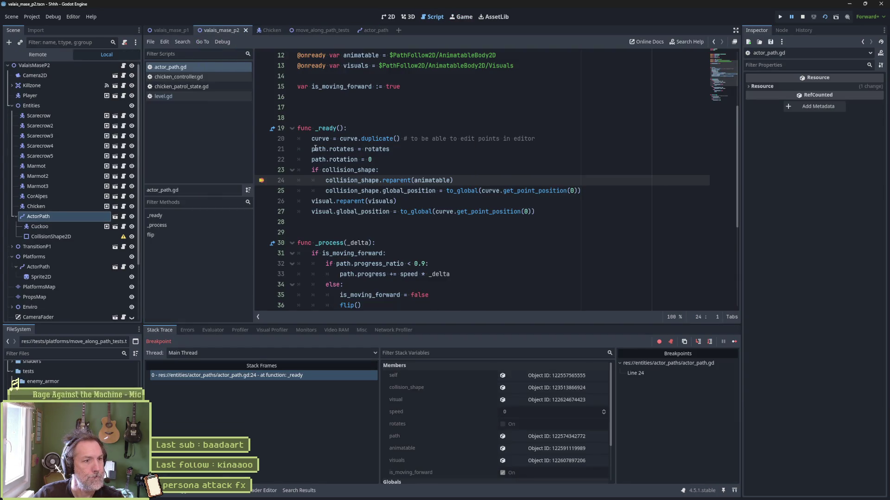
mouse_move(315, 148)
mouse_move(431, 182)
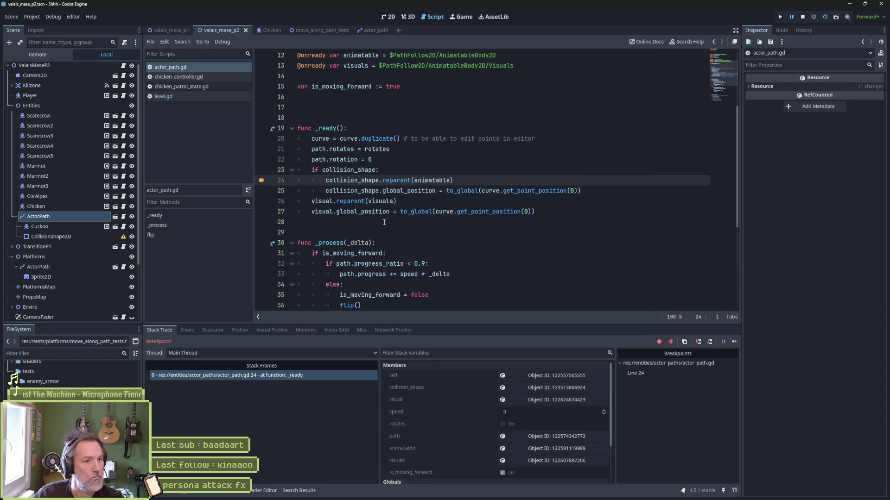
click(730, 343)
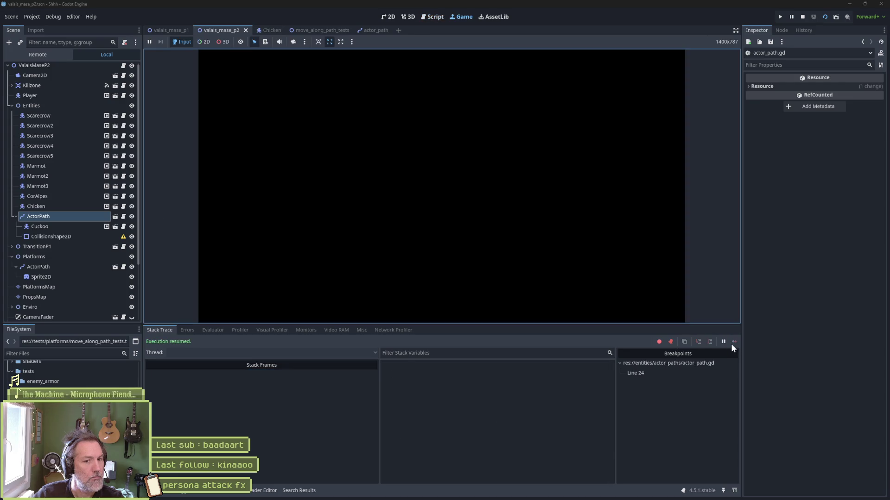
- In the Remote scene tree, watch PathFollow2D's live Progress, then inspect the AnimatableBody2D's properties
click(68, 57)
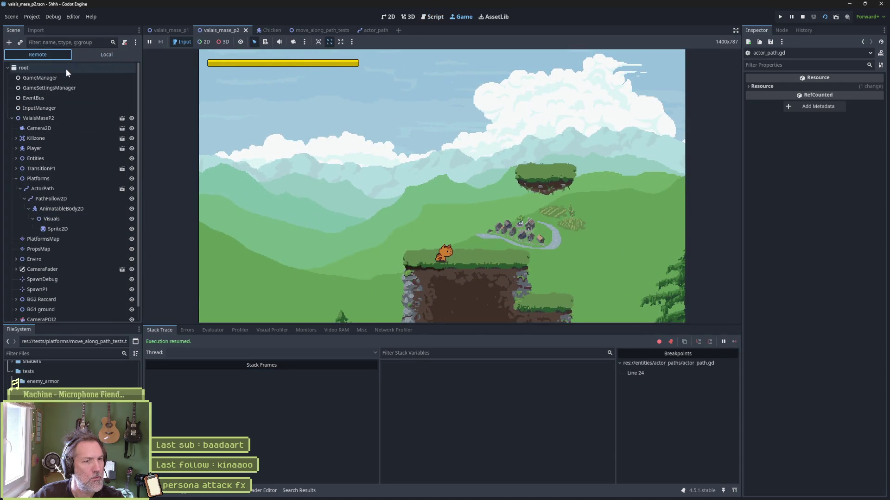
click(69, 200)
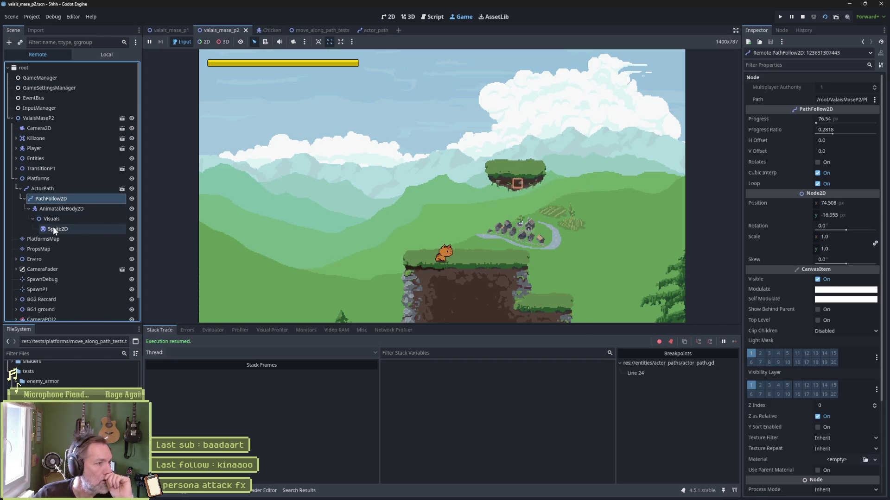
scroll(62, 238, down, 1)
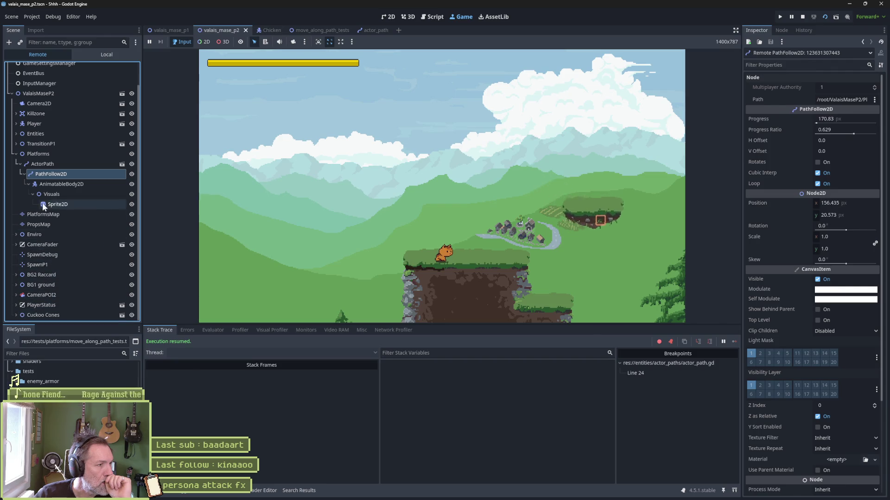
click(79, 185)
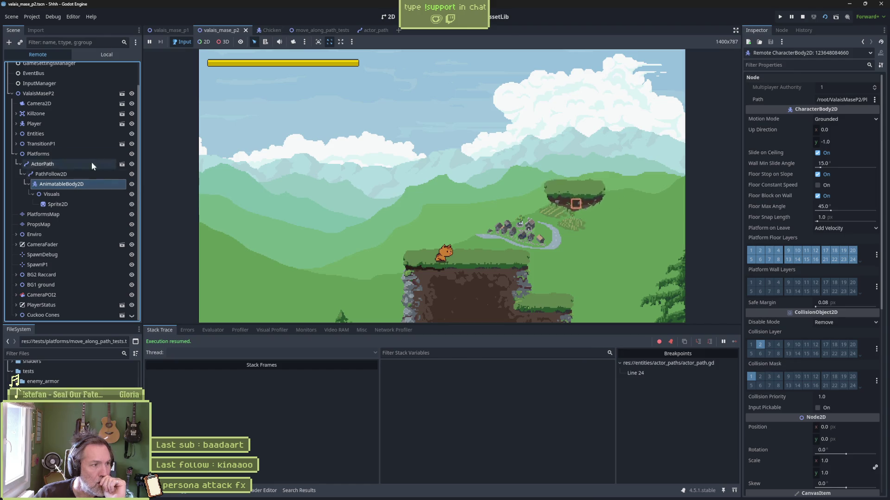
- Stop the running game and delete the line-24 breakpoint, leaving the caret on the collision reparent line
click(802, 16)
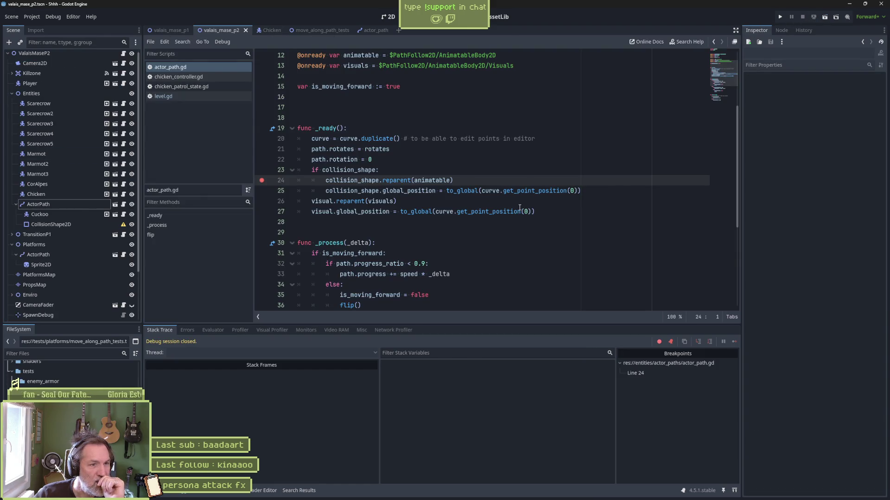
click(261, 180)
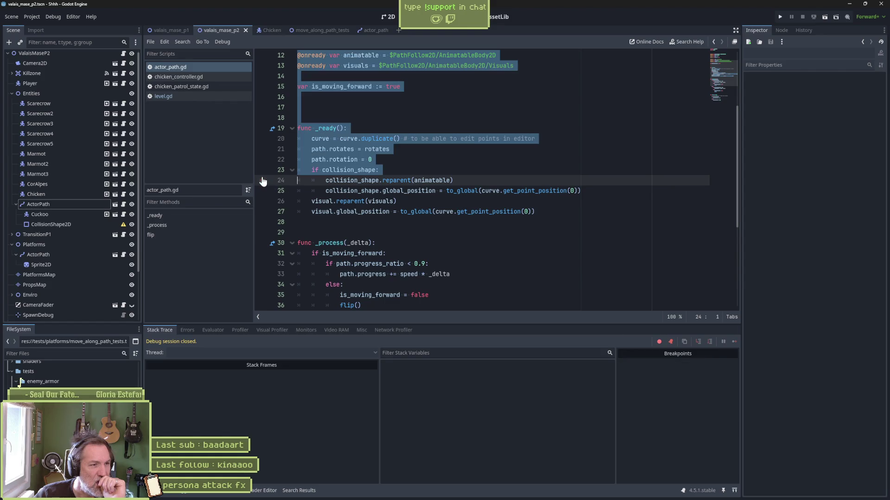
click(311, 180)
- Highlight every use of collision_shape and animatable in actor_path.gd to trace their references
scroll(388, 189, up, 2)
scroll(389, 188, up, 2)
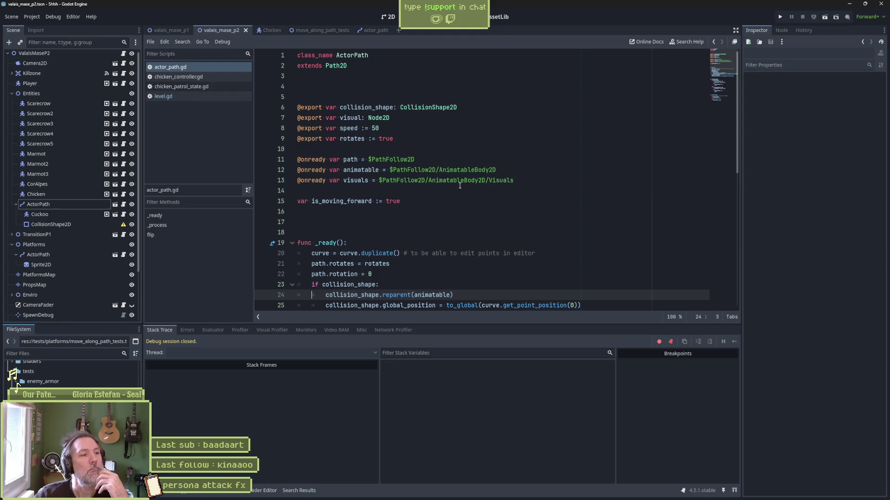
double_click(366, 107)
scroll(367, 230, down, 4)
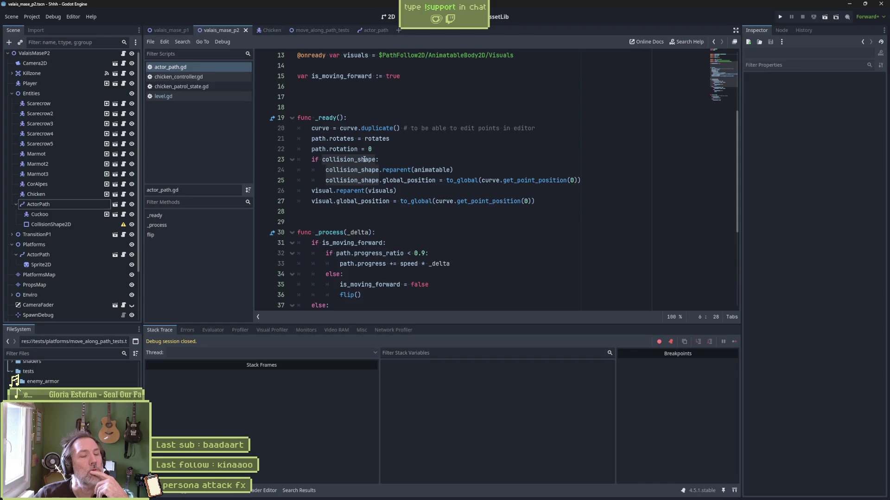
double_click(431, 169)
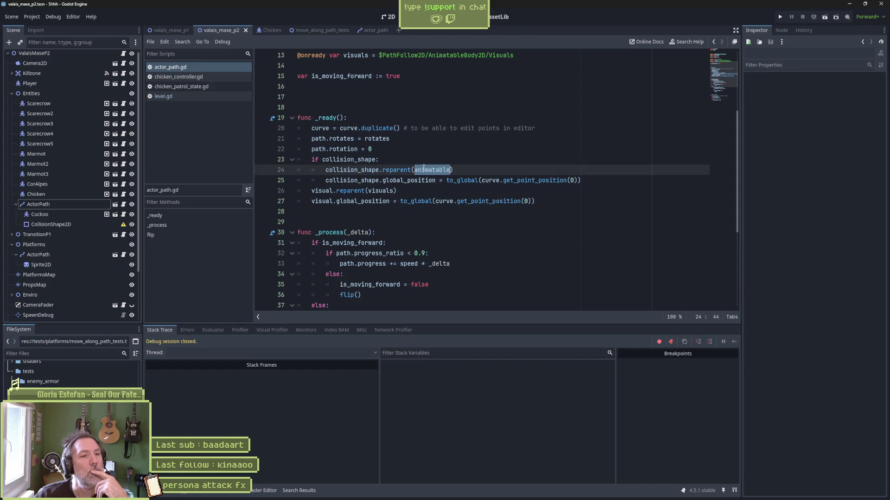
scroll(380, 165, up, 4)
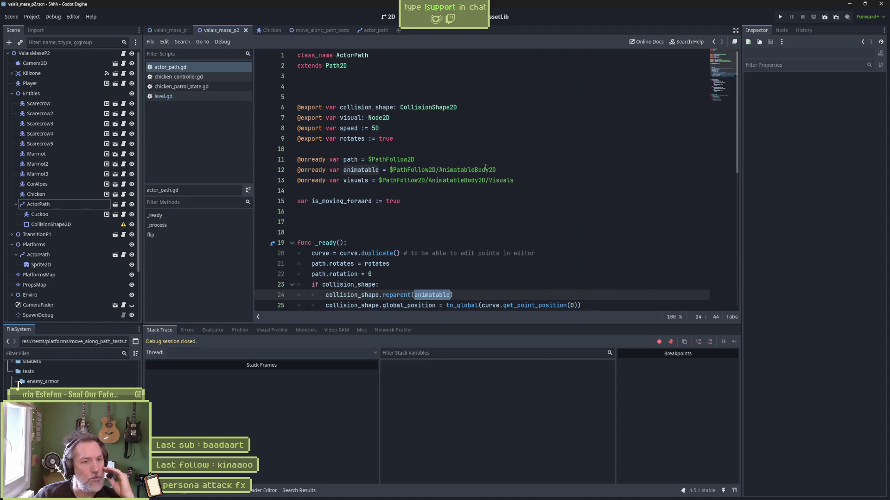
mouse_move(487, 170)
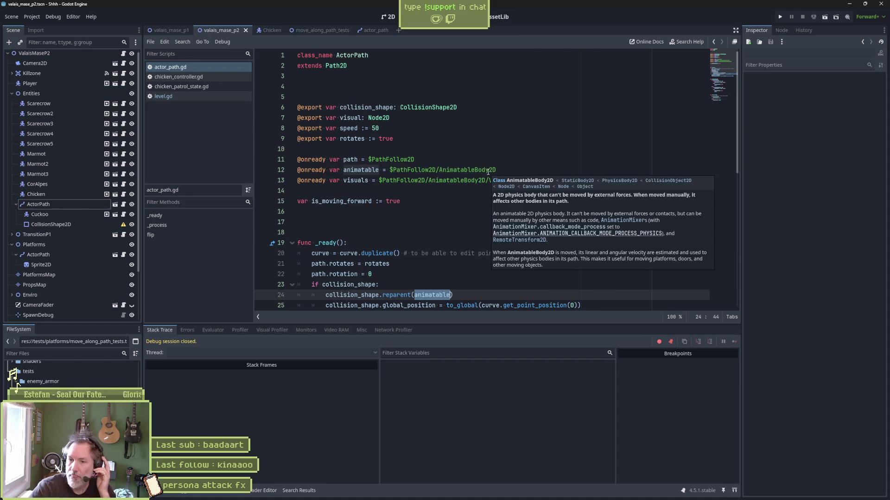
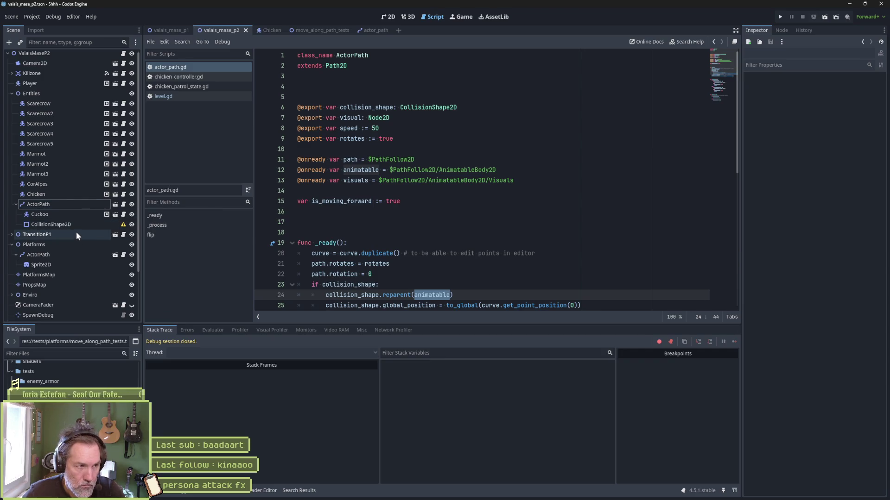
- Select Cuckoo, then switch to the 2D view of the valais_mase_p2 level
click(69, 215)
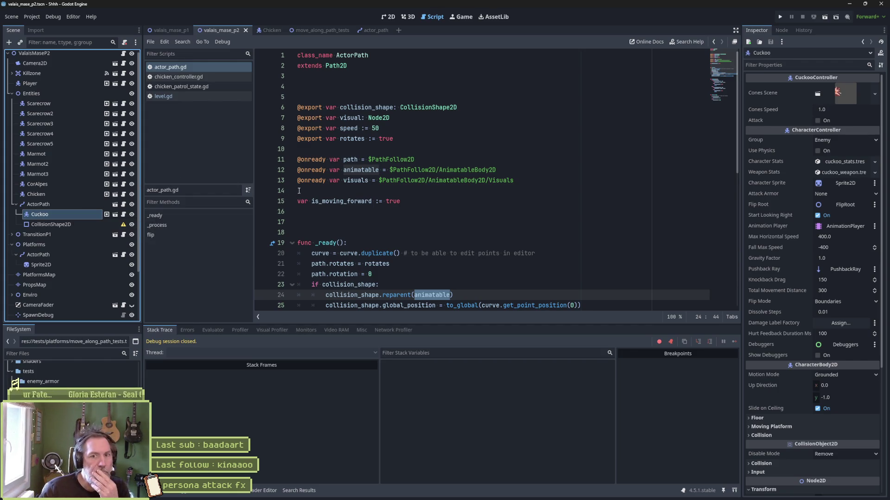
mouse_move(302, 184)
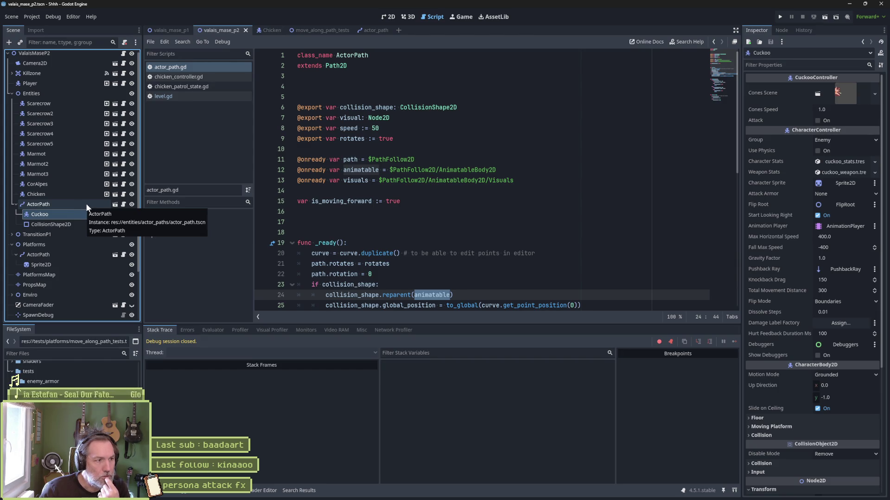
click(391, 16)
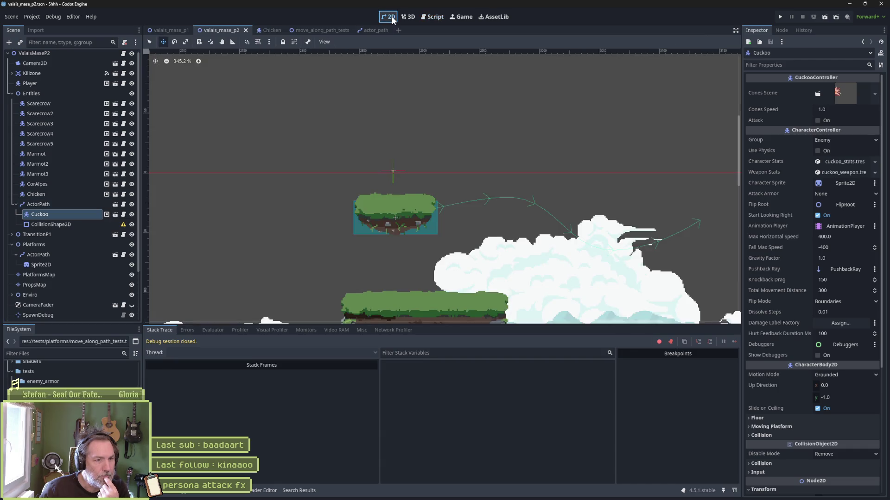
- Delete the CollisionShape2D under the Cuckoo's ActorPath
click(66, 225)
key(Delete)
key(Return)
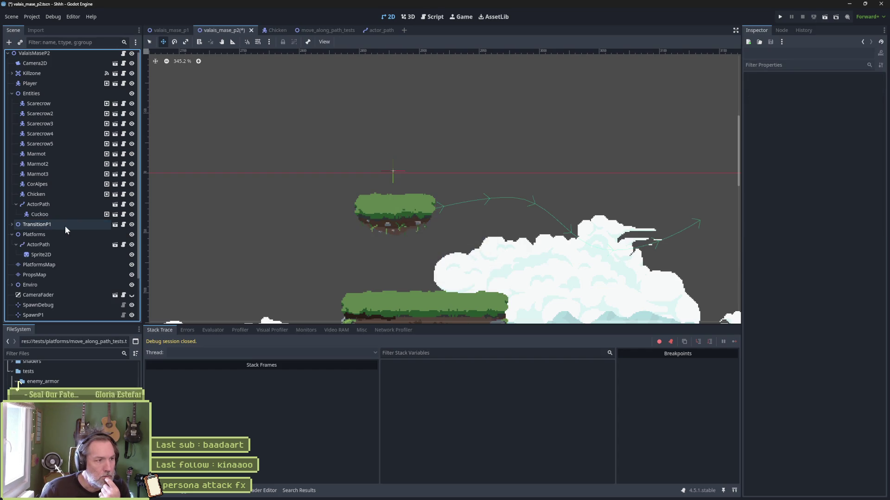
- Add a CollisionShape2D child to the platform's ActorPath, assign it as Collision Shape, and run the level
click(47, 244)
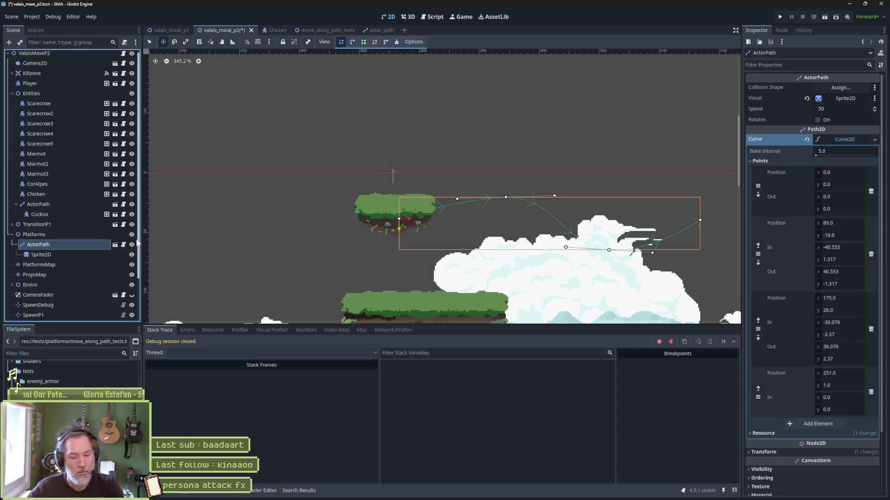
key(ctrl+a)
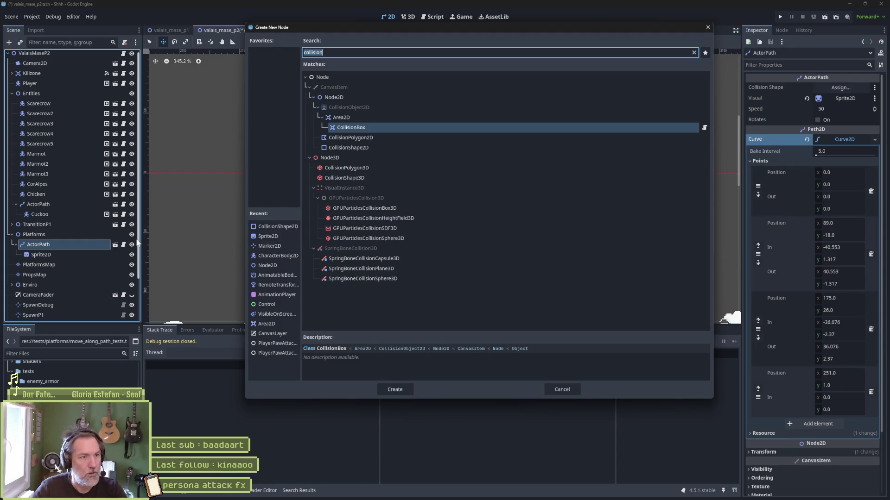
key(Down)
key(Down)
key(Return)
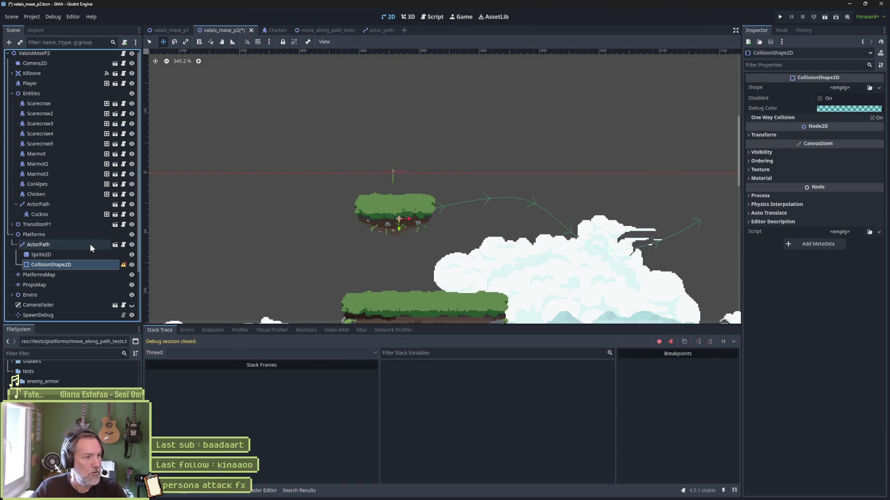
mouse_move(70, 267)
mouse_down()
mouse_move(445, 148)
mouse_move(821, 101)
mouse_move(839, 88)
mouse_up()
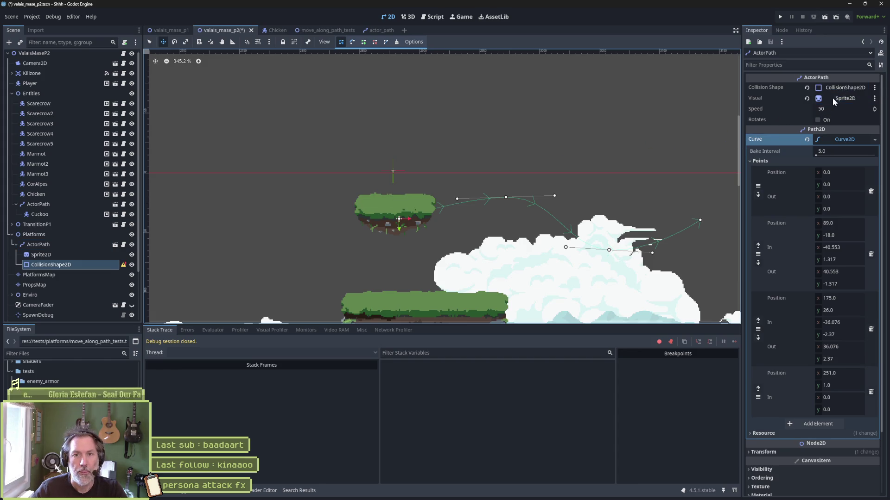
key(F6)
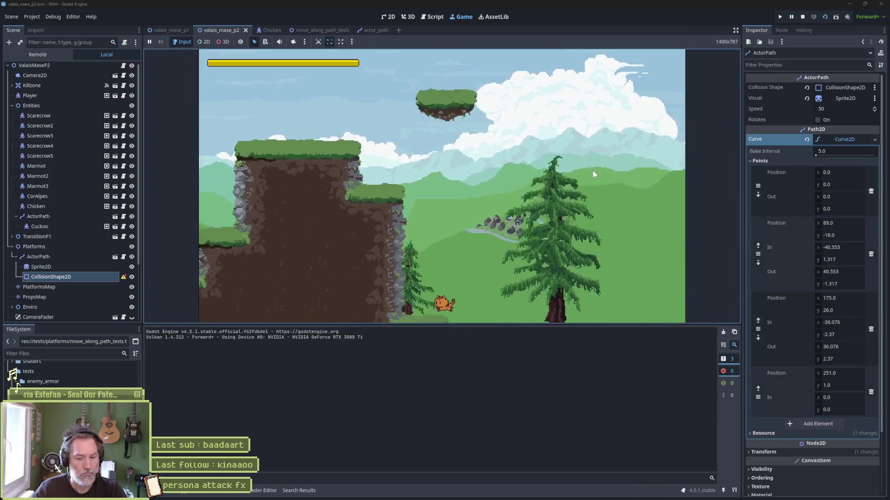
- Stop the game and select the platform's new CollisionShape2D in the Inspector
key(F8)
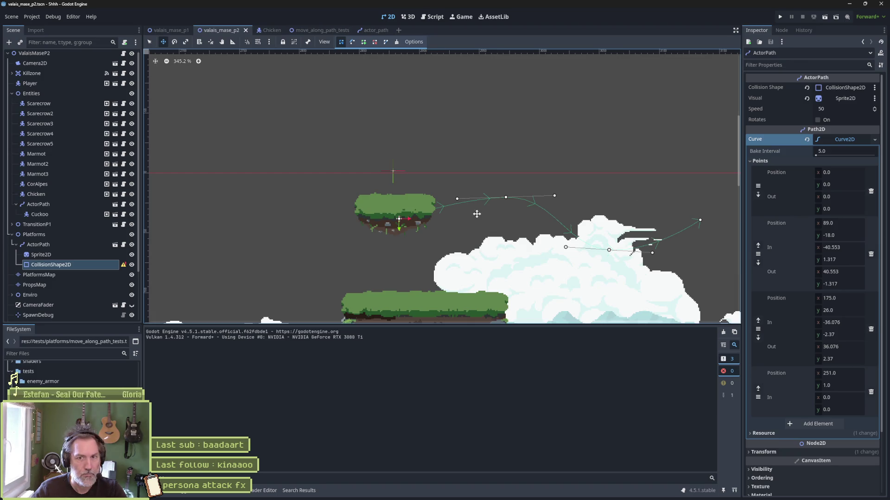
click(102, 253)
click(93, 268)
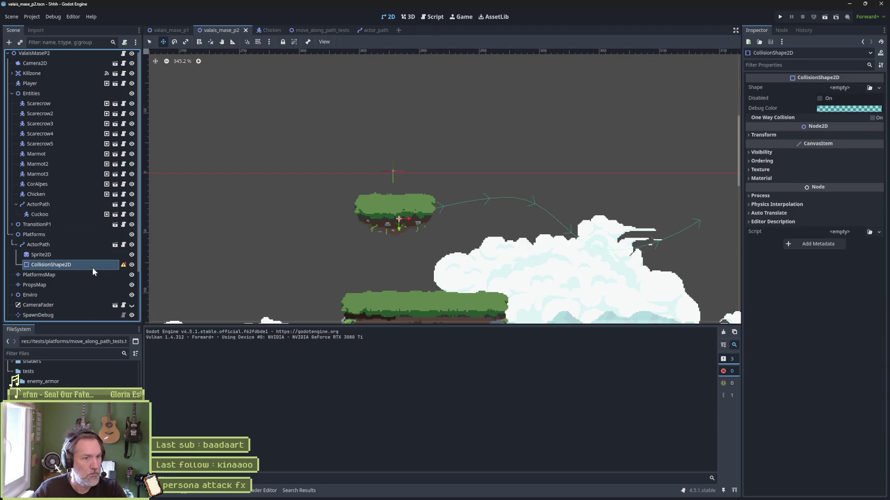
scroll(337, 249, down, 5)
scroll(318, 243, down, 2)
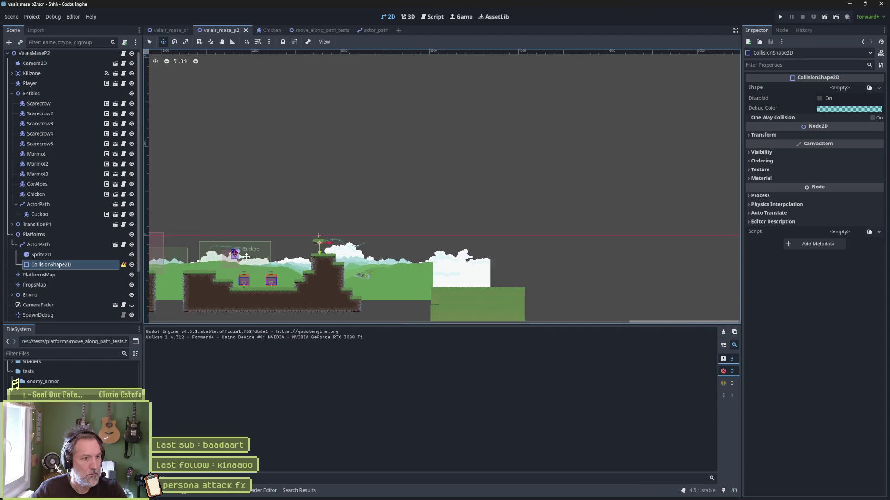
scroll(409, 181, down, 1)
scroll(367, 189, up, 1)
scroll(383, 198, down, 3)
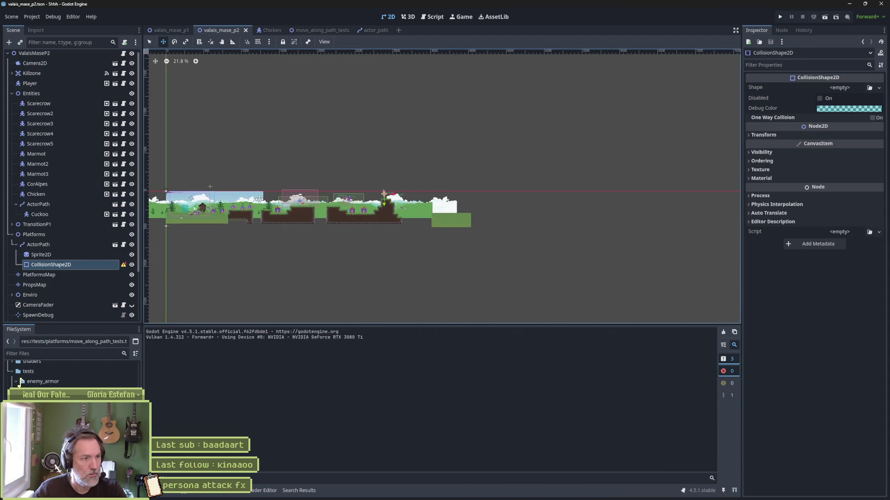
scroll(332, 240, up, 2)
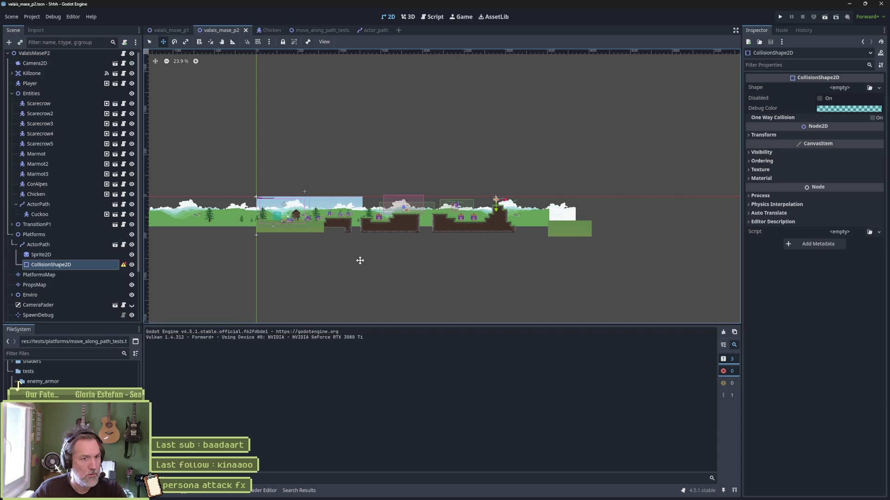
scroll(443, 182, up, 12)
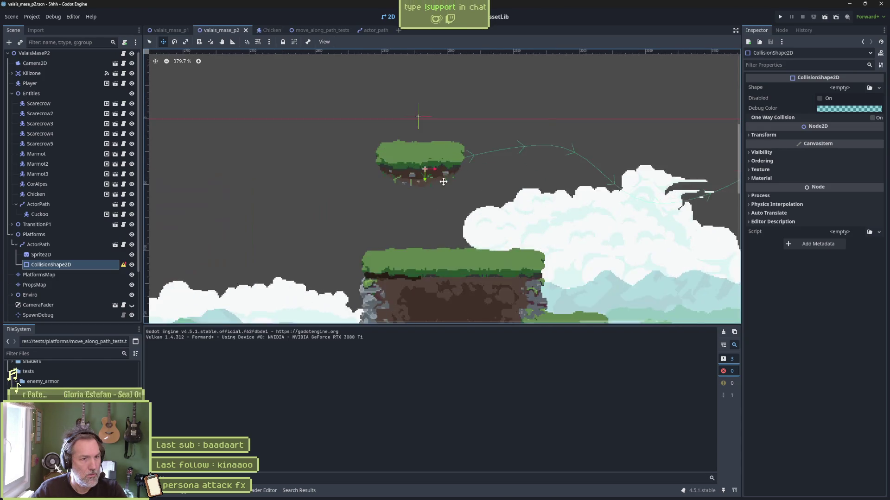
scroll(424, 177, up, 2)
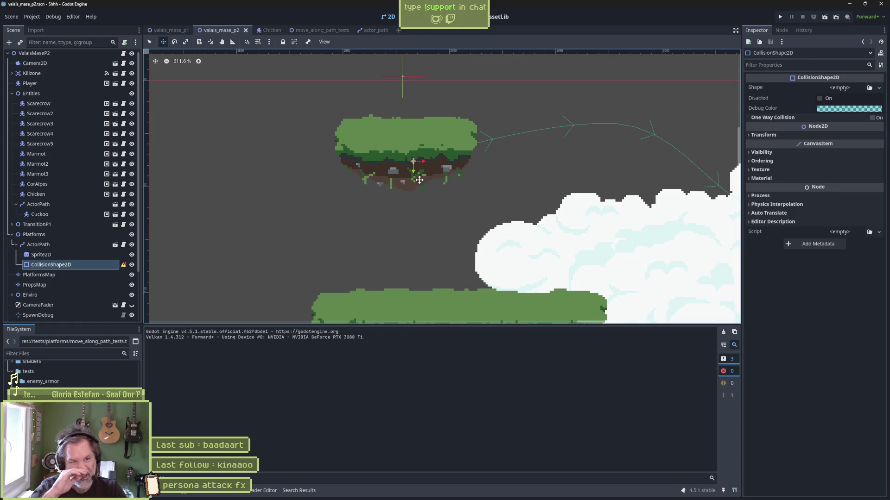
- Give it a new RectangleShape2D stretched over the floating platform and rerun the level
click(879, 87)
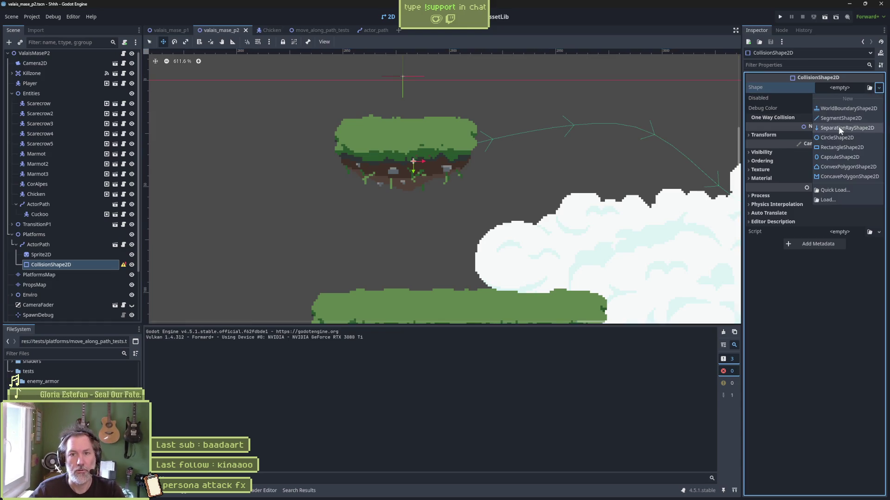
click(848, 147)
mouse_move(435, 162)
mouse_down()
mouse_move(496, 156)
mouse_move(432, 150)
mouse_up()
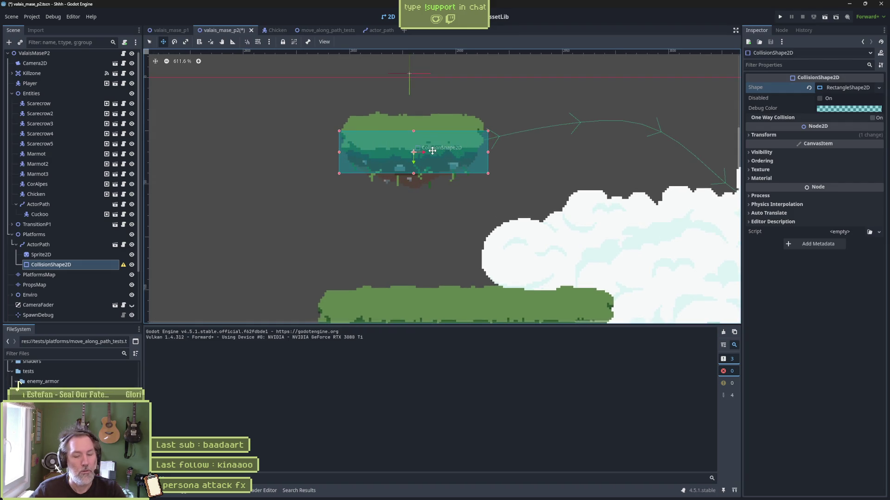
key(F6)
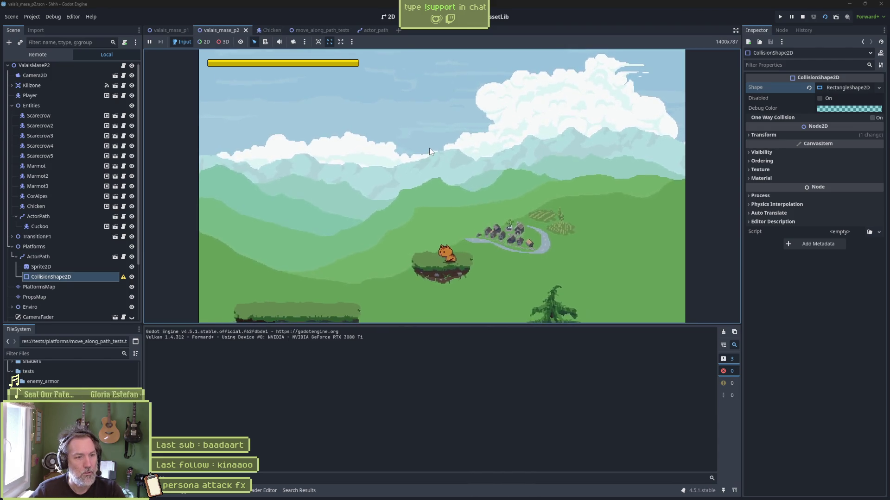
- Jump the cat between the moving platform and the grassy ledge, then stop the game
key(Left)
key(space)
key(space)
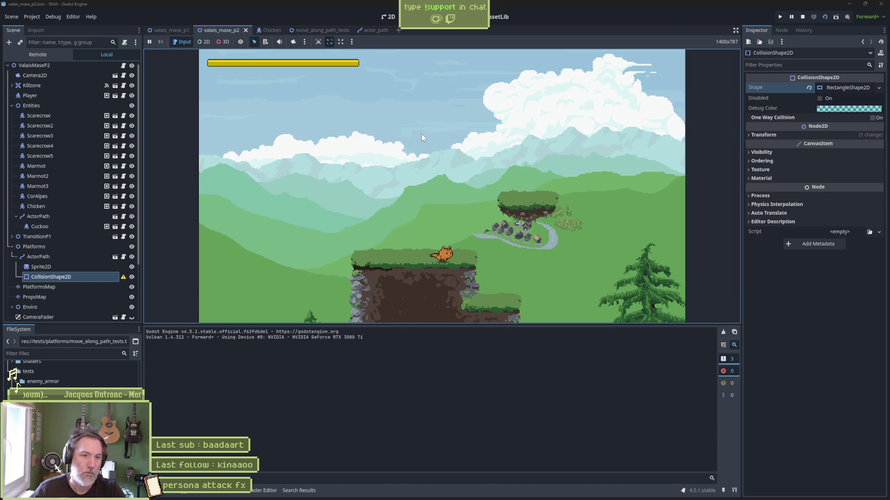
key(space)
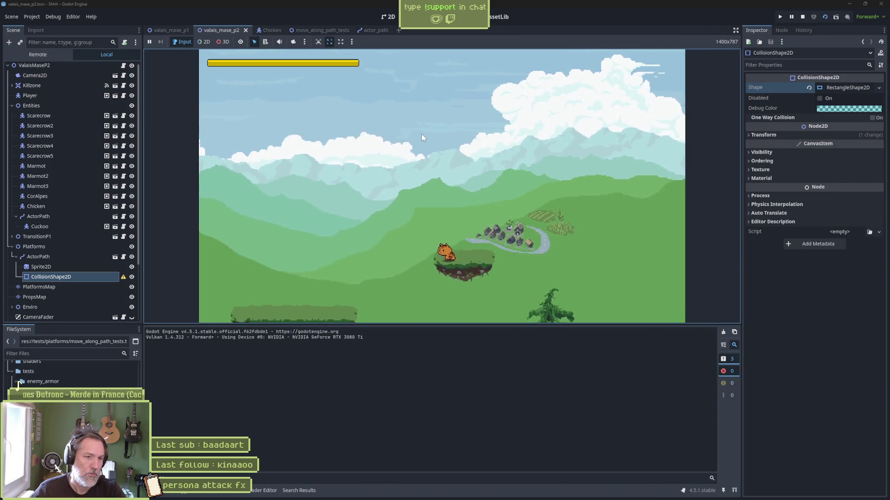
key(space)
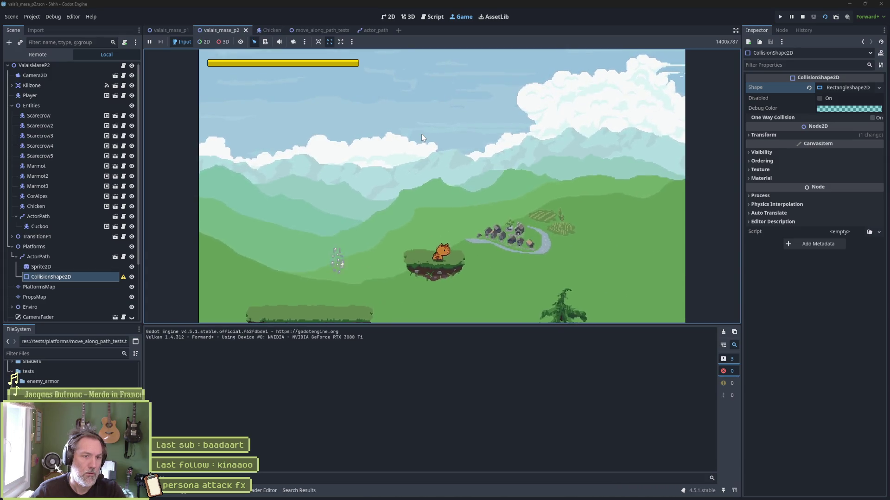
key(F8)
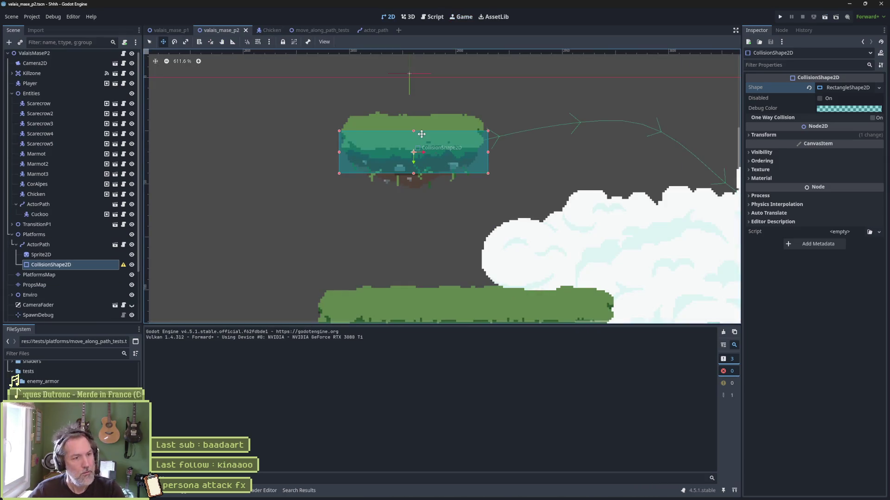
- Open and close the Cuckoo scene, return to valais_mase_p2, and select Chicken
scroll(461, 204, down, 1)
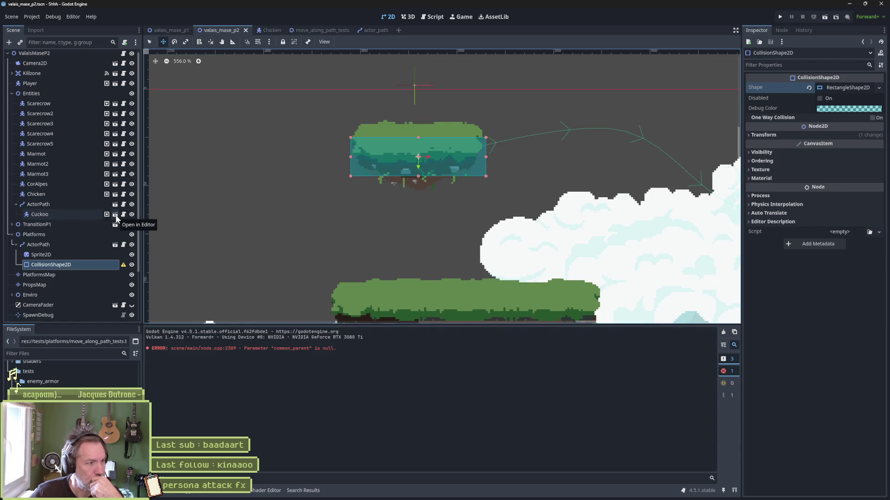
double_click(67, 214)
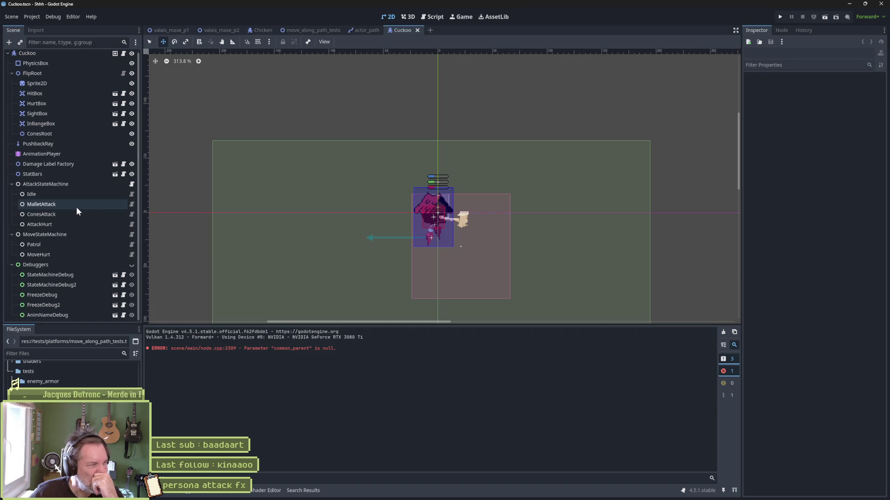
click(417, 30)
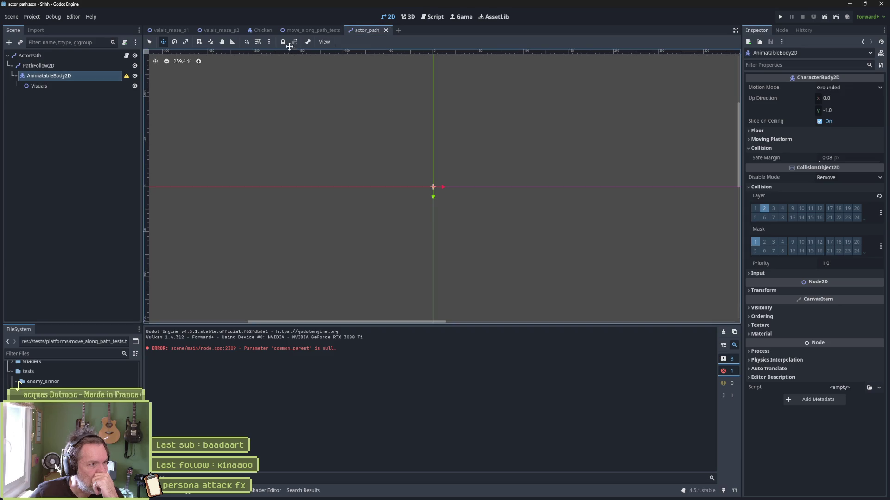
click(221, 30)
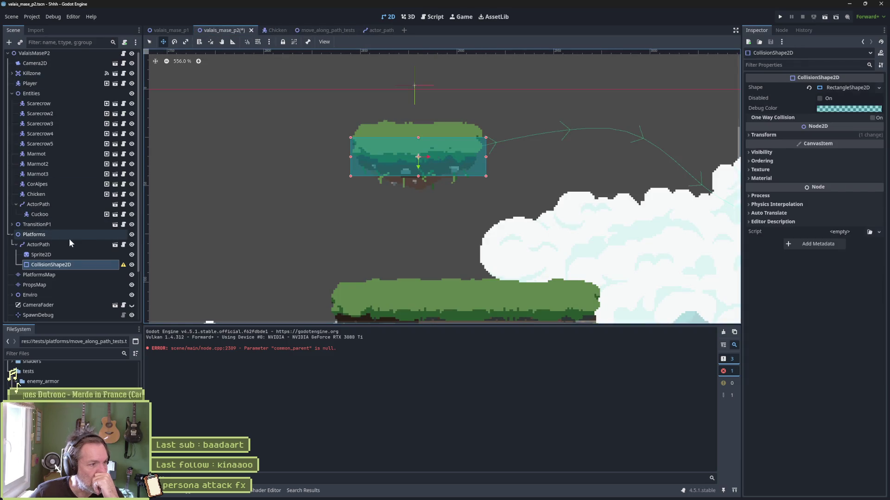
click(99, 194)
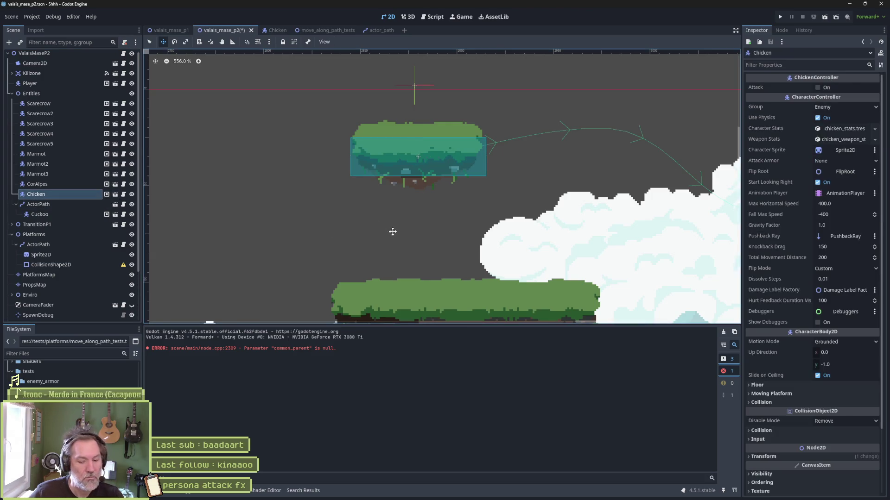
- Set the ValaisMaseP2 root's Spawn property to SpawnP1
key(f)
click(115, 194)
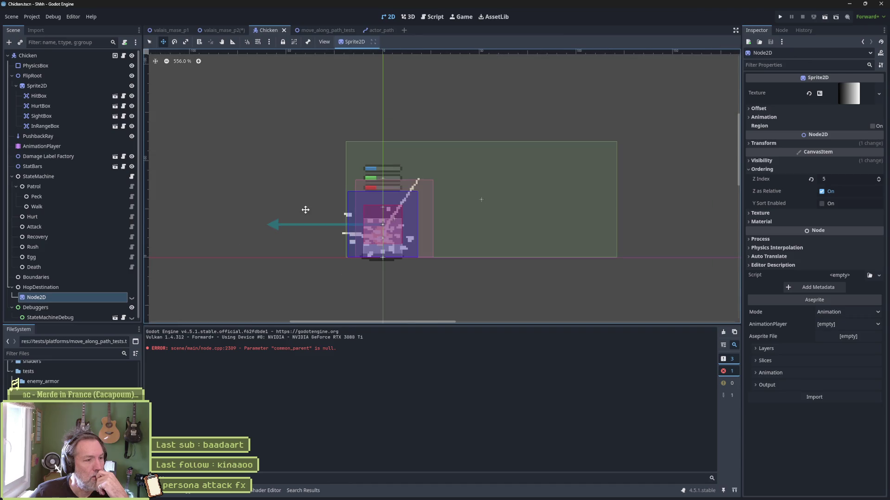
click(214, 30)
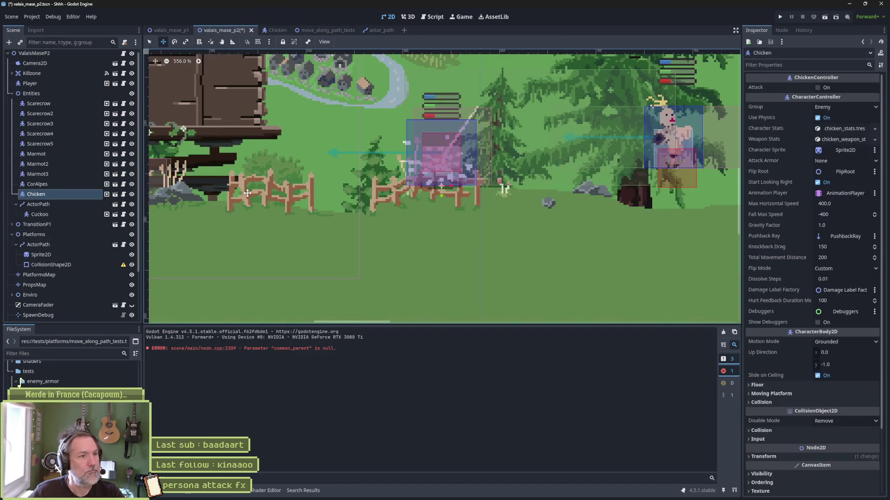
scroll(344, 175, down, 4)
scroll(345, 176, left, 3)
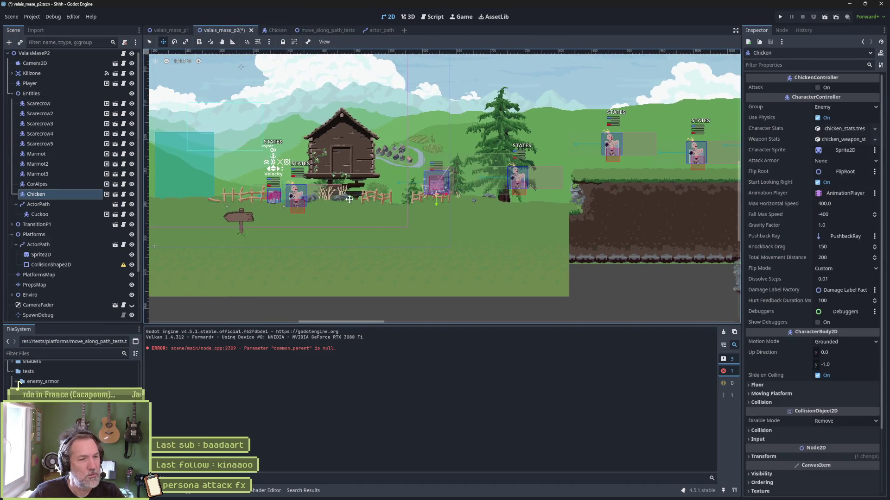
click(61, 55)
click(784, 109)
click(784, 130)
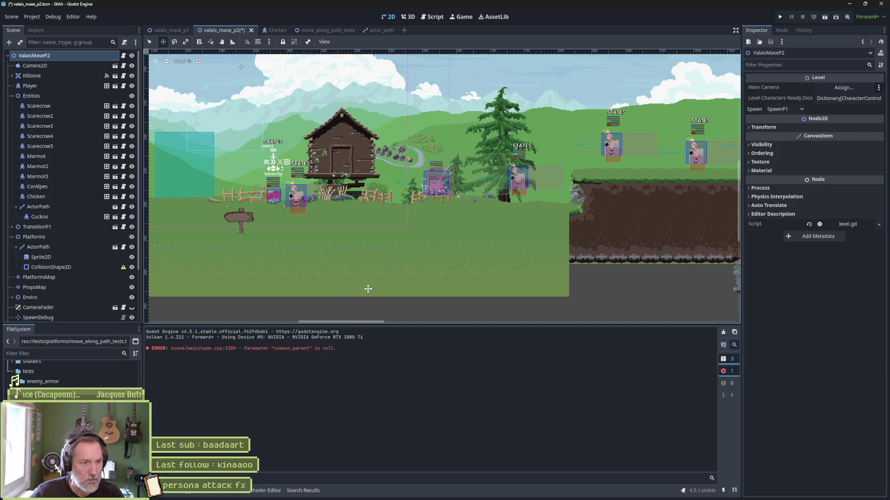
- Playtest the level, stop it, and bring up level.gd in the script editor
key(F6)
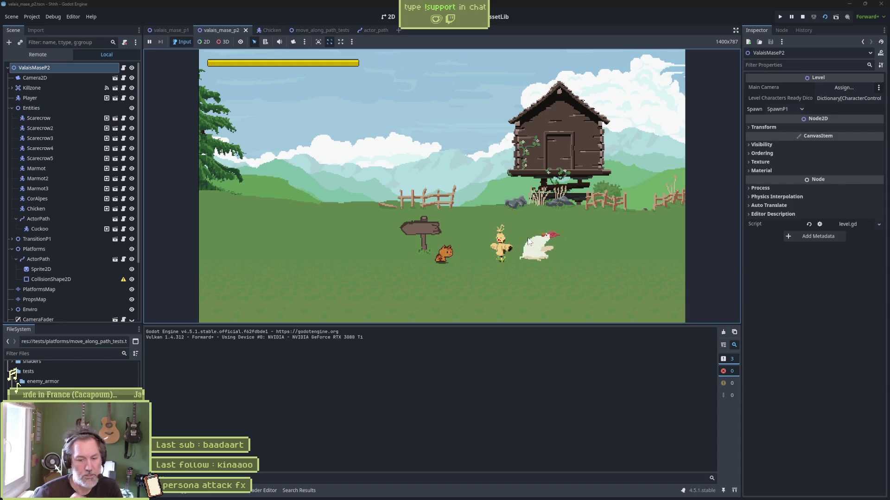
key(F8)
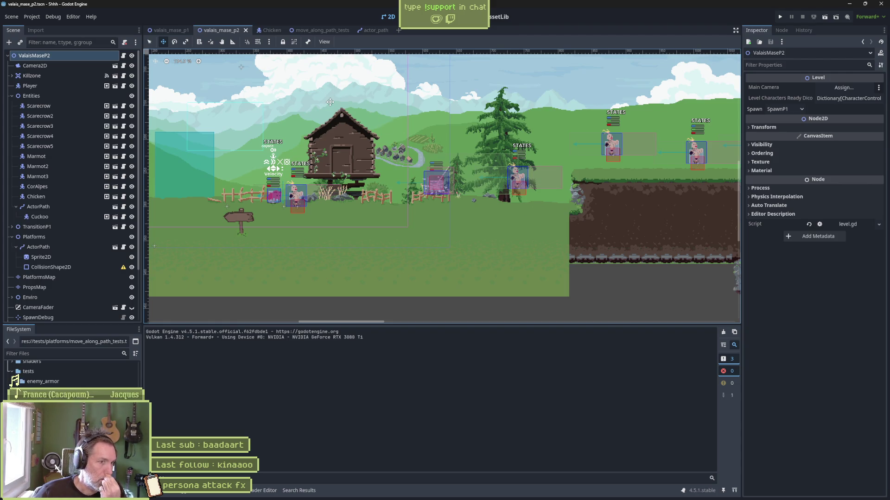
click(431, 17)
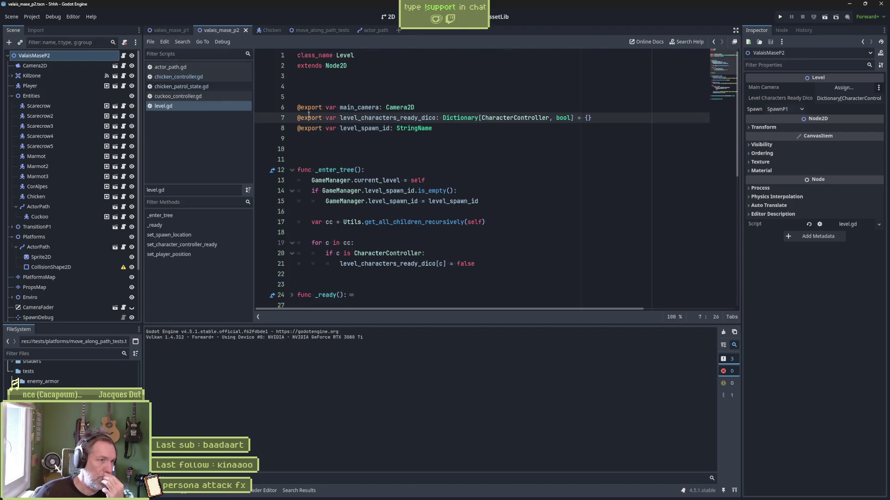
- Open chicken_patrol_state.gd and inspect its switch_flip_mode call in enter_state
click(211, 86)
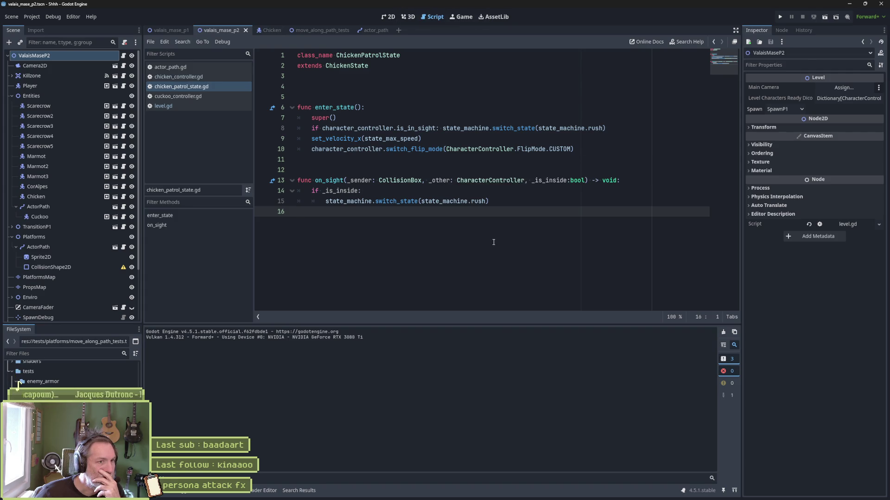
click(428, 149)
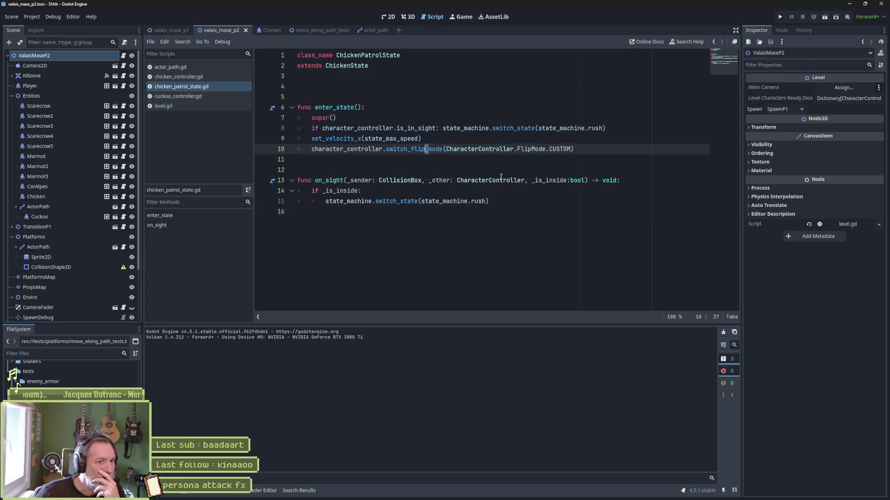
mouse_move(559, 153)
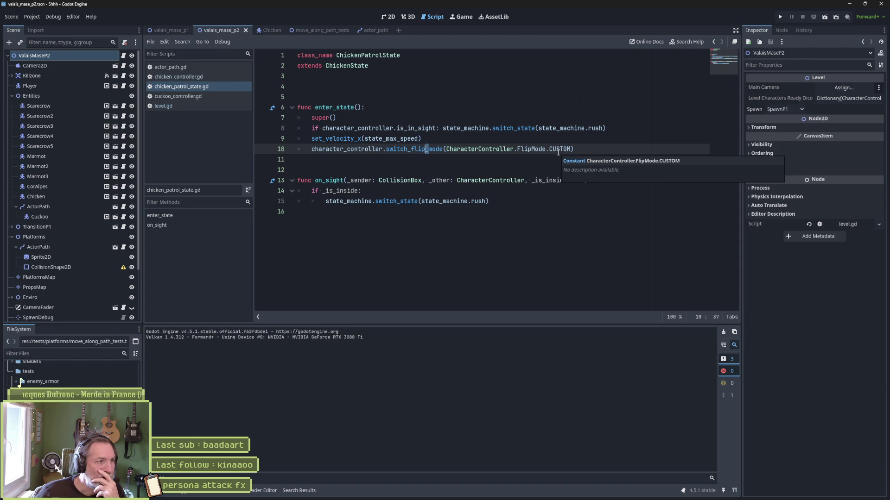
- Open the Chicken's Walk state script, examine the flip(direction) call, and jump to flip's definition
click(269, 32)
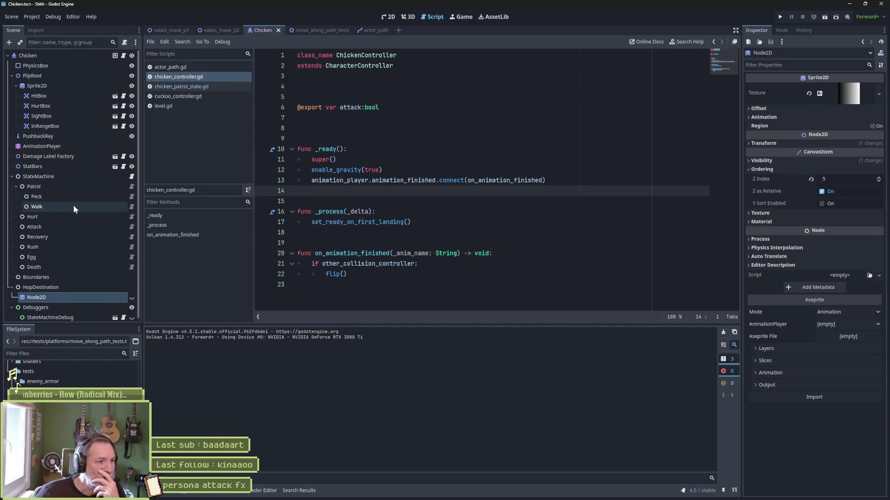
click(132, 206)
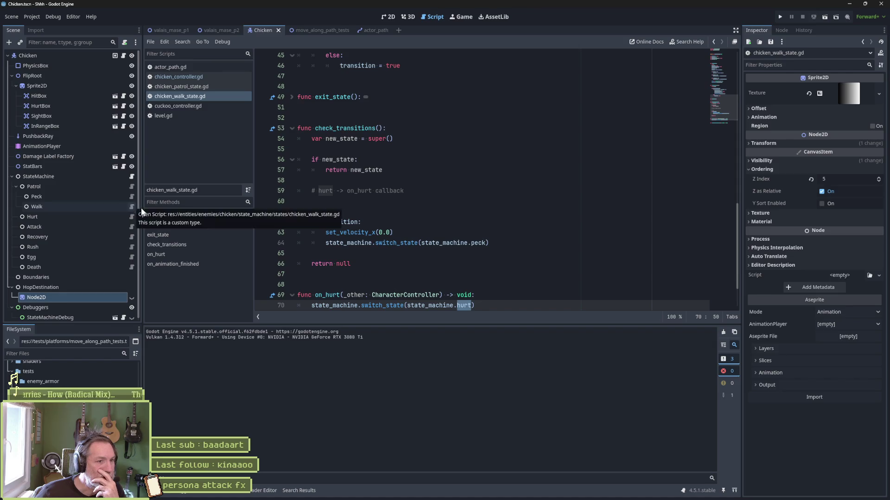
scroll(516, 214, up, 6)
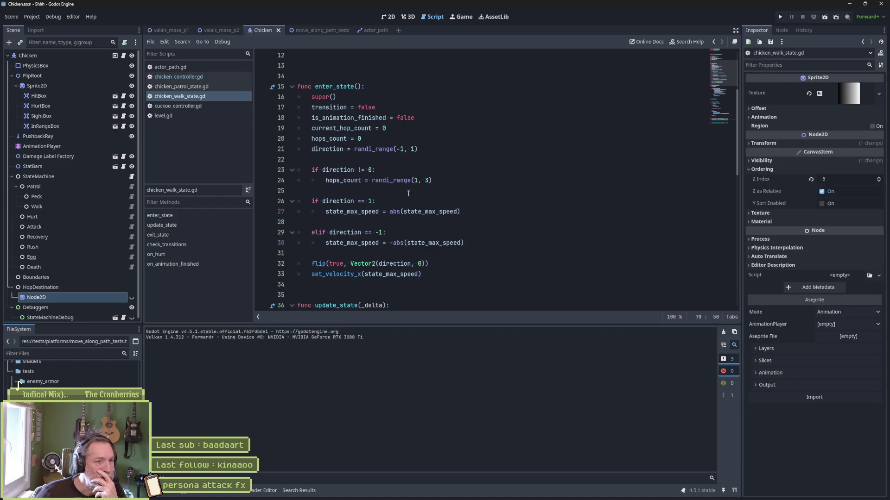
double_click(327, 264)
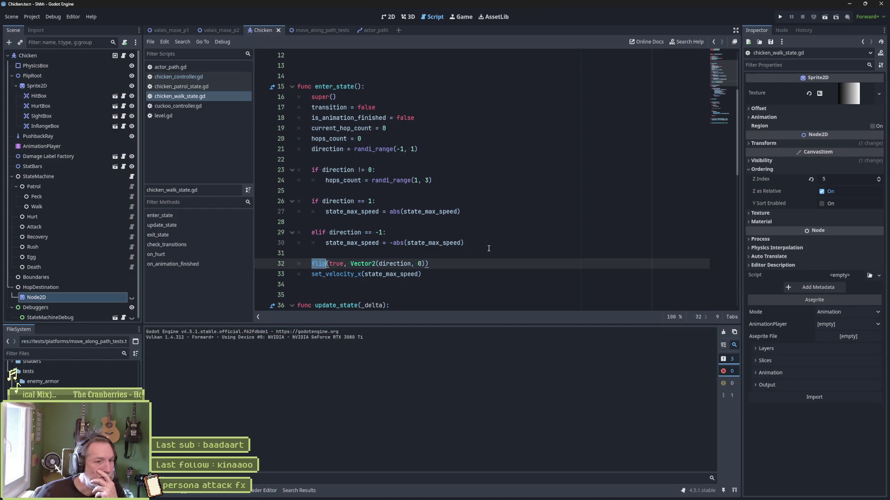
double_click(393, 264)
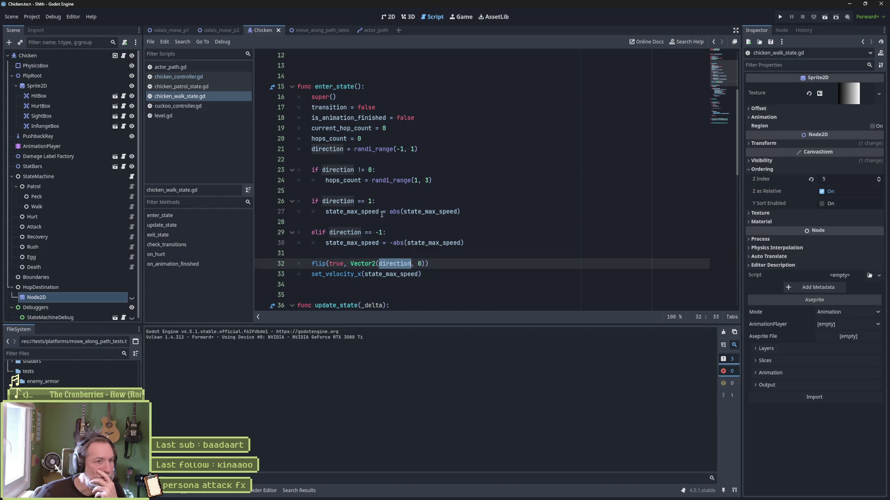
mouse_move(394, 179)
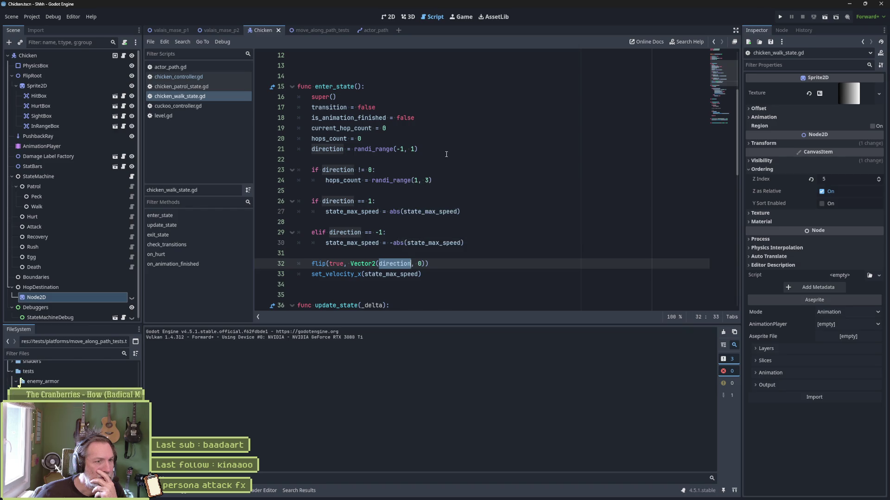
drag(425, 149, 310, 148)
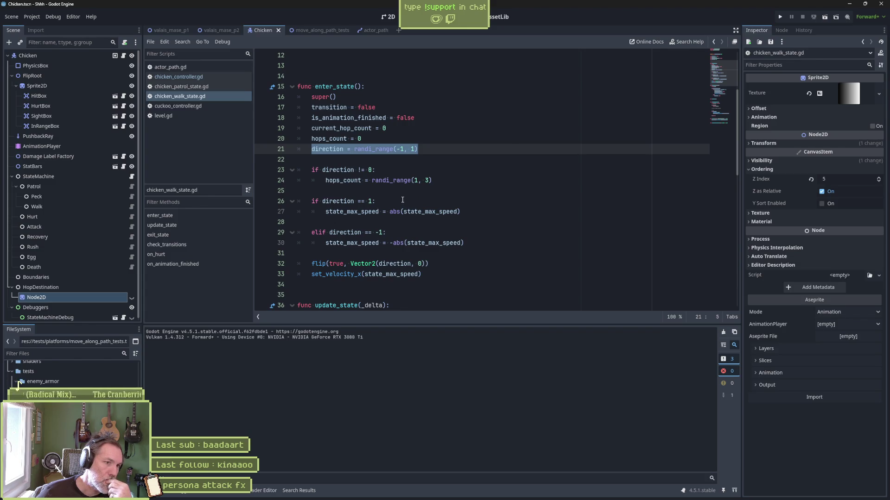
double_click(394, 264)
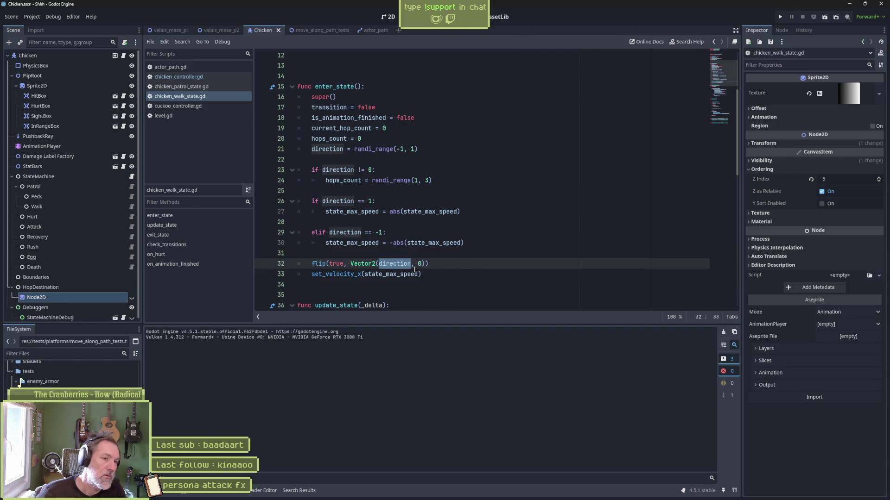
ctrl+click(318, 264)
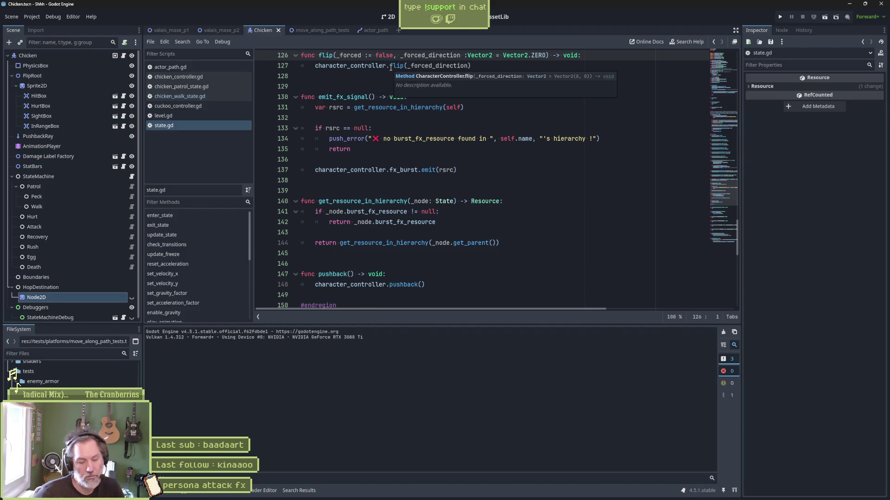
- Go to the top of state.gd, navigate back to chicken_walk_state.gd, then switch to valais_mase_p2
key(ctrl+Home)
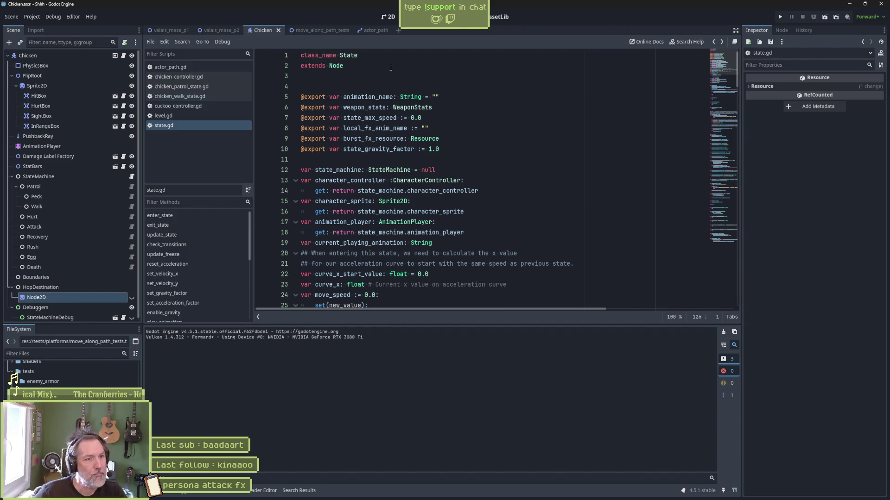
key(alt+Left)
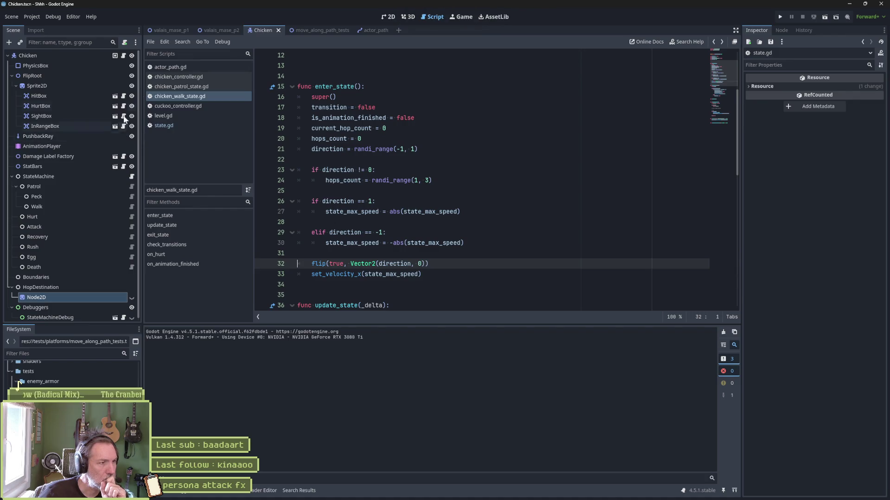
click(217, 31)
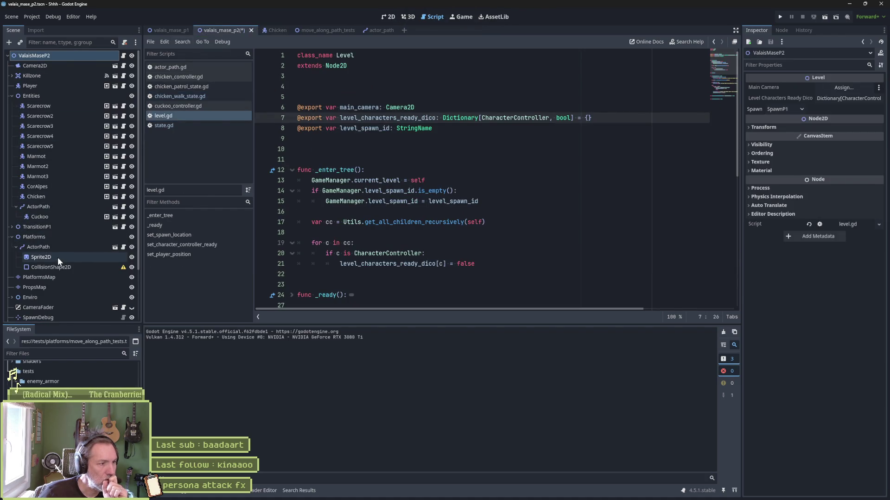
- Compare the Chicken's properties in its scene and the level, then briefly run the level
scroll(68, 249, down, 3)
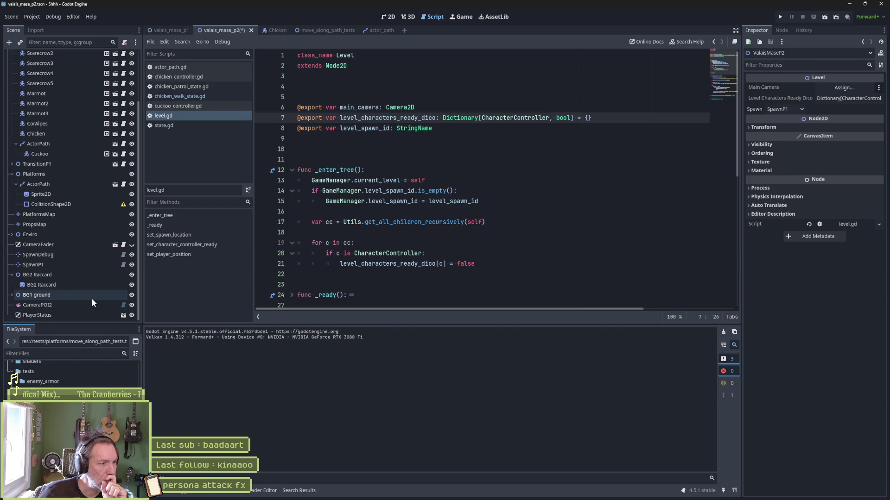
scroll(68, 190, up, 3)
click(273, 31)
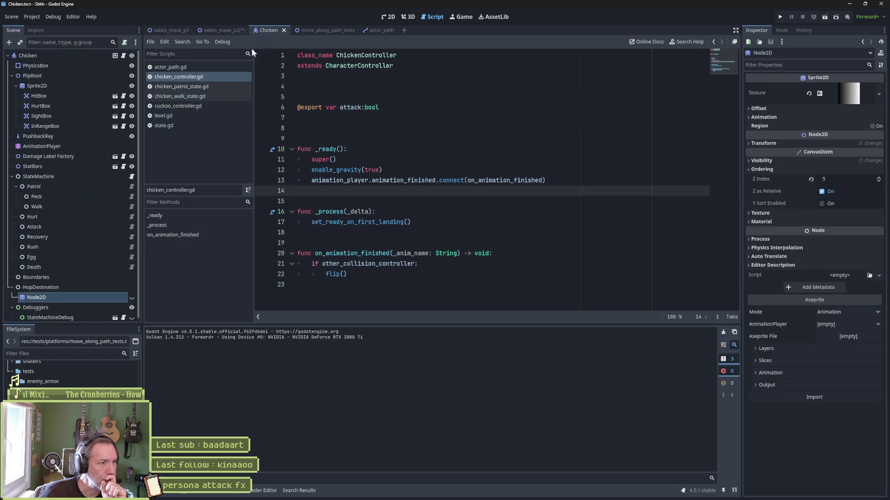
click(46, 53)
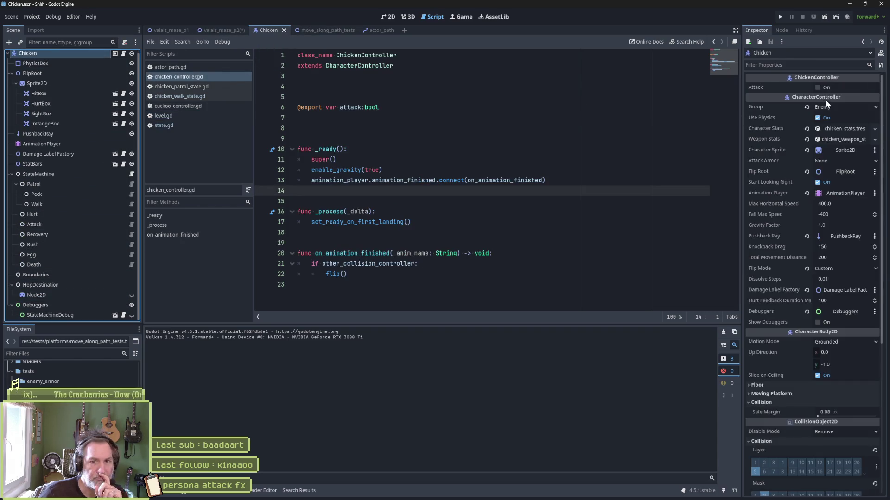
click(230, 32)
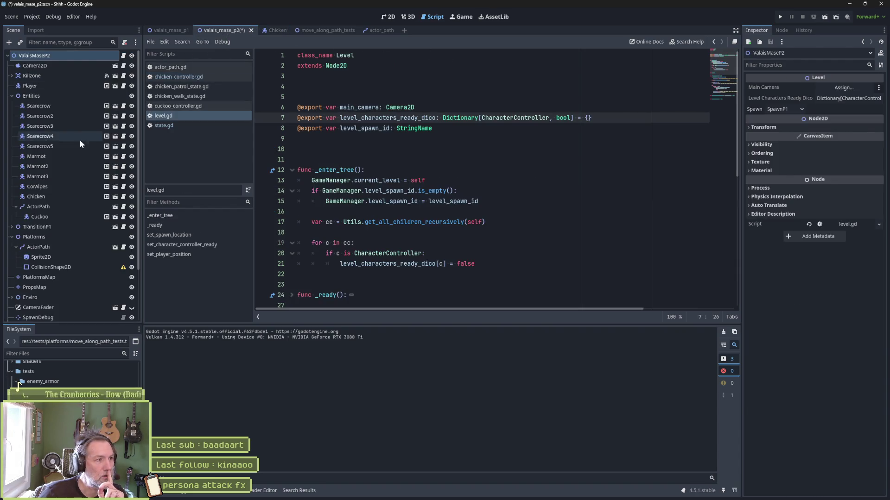
click(69, 197)
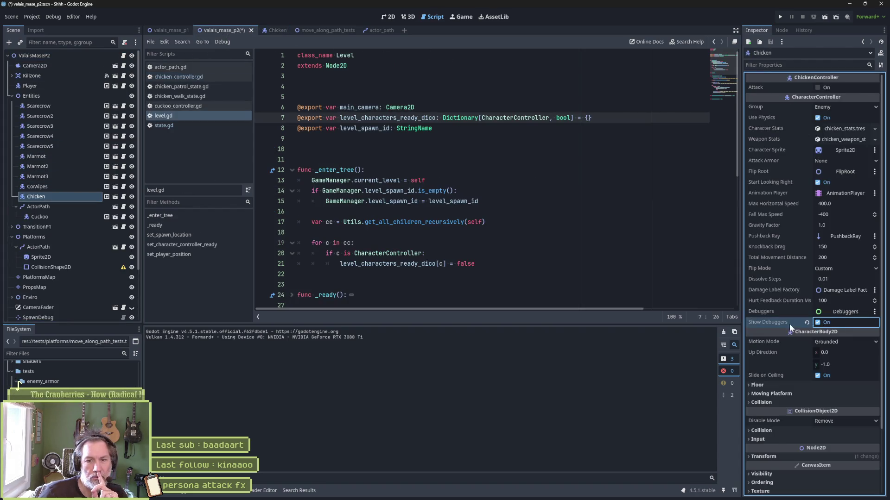
click(536, 284)
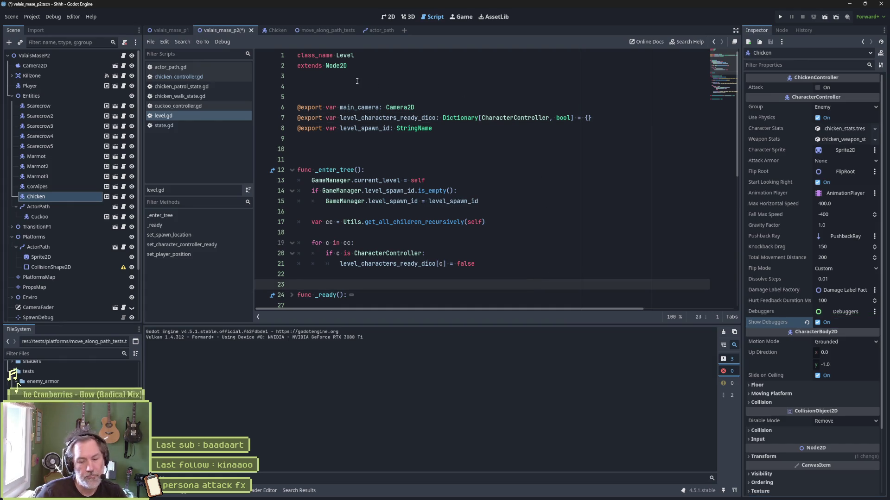
key(F6)
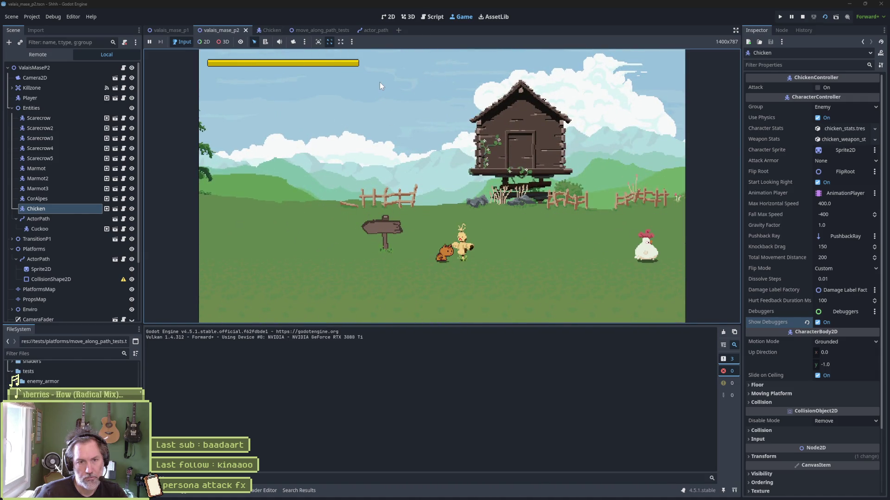
key(F8)
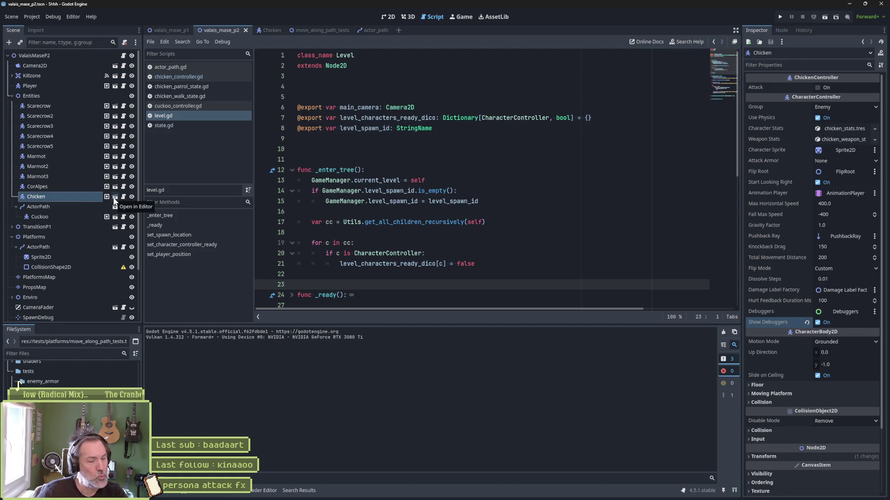
- Try choosing a node for the Chicken's Debuggers property, cancelling the picker each time
click(75, 197)
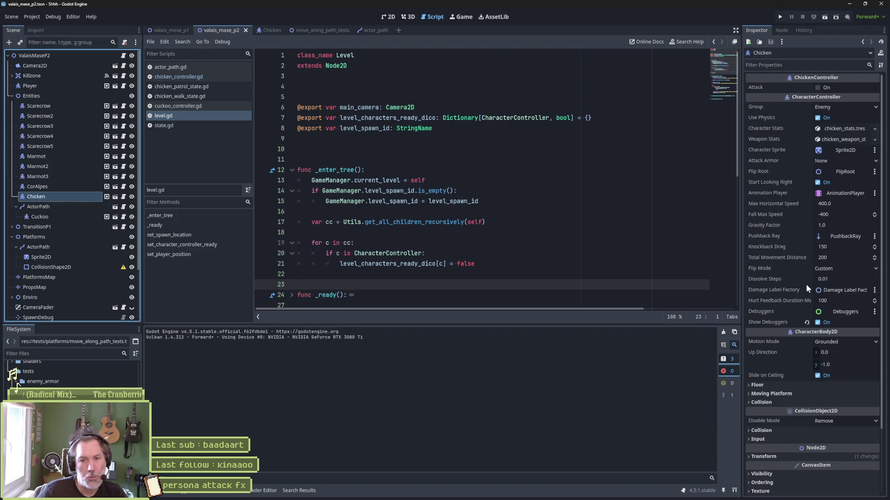
click(847, 313)
key(Escape)
click(263, 31)
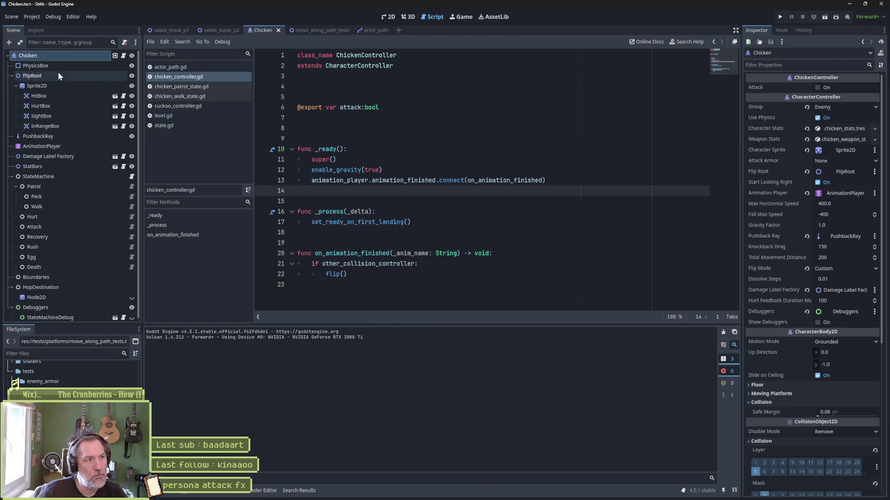
click(839, 313)
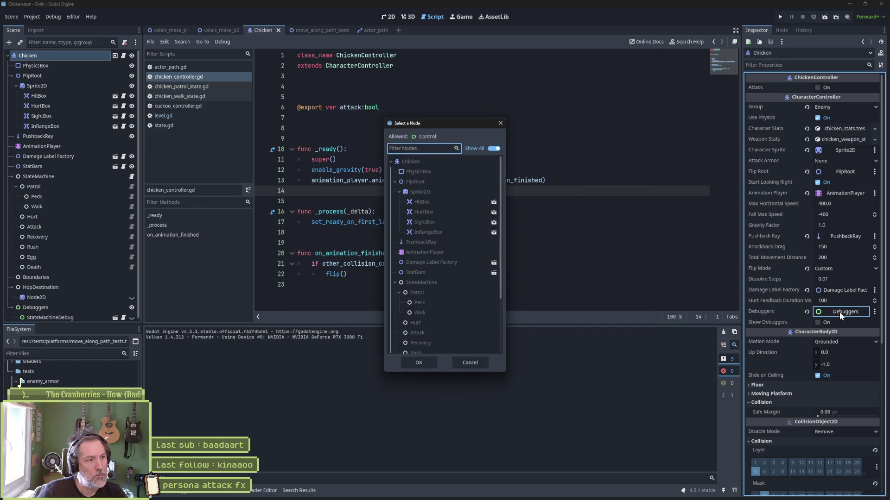
click(474, 364)
click(470, 363)
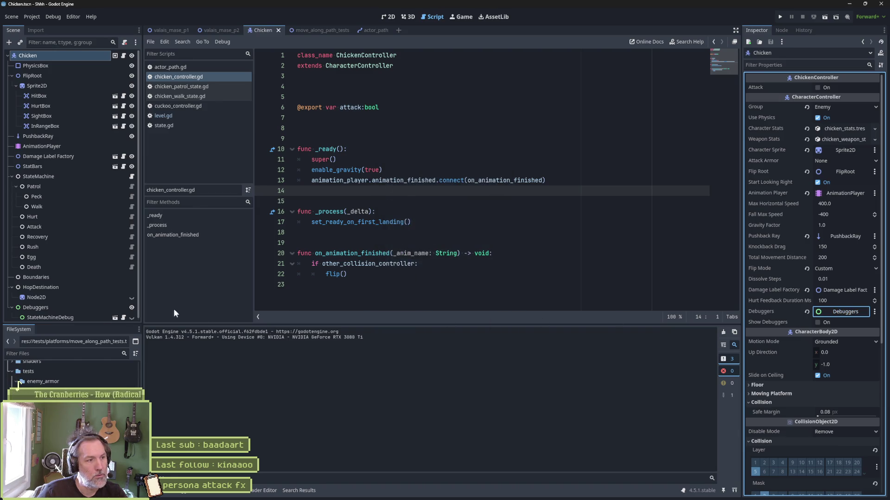
- Make the StateMachineDebug node visible and run the valais_mase_p2 level
scroll(107, 310, down, 1)
click(131, 315)
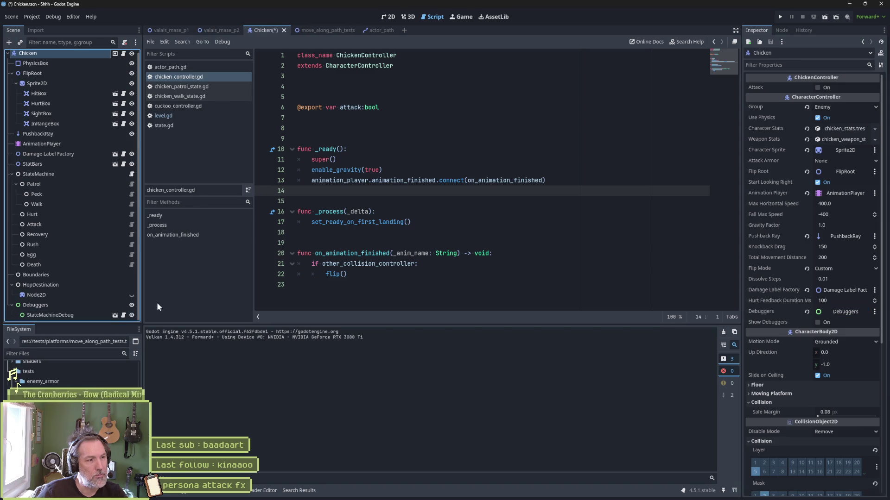
click(212, 34)
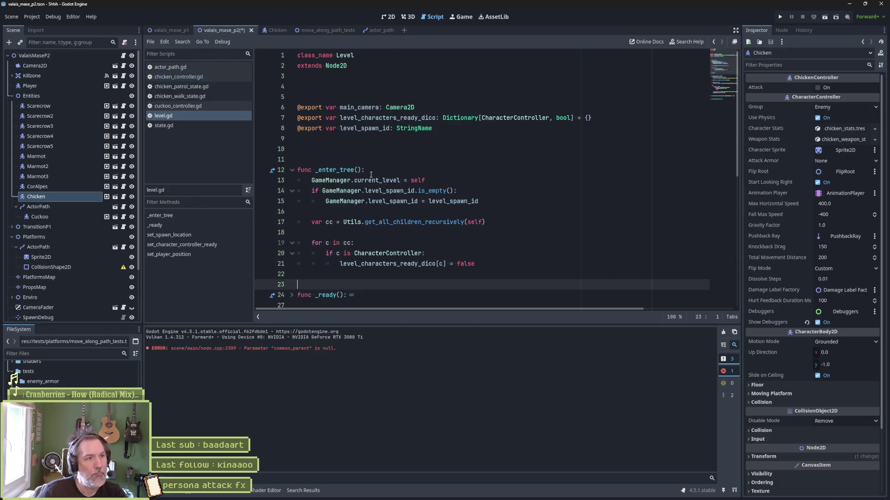
key(F6)
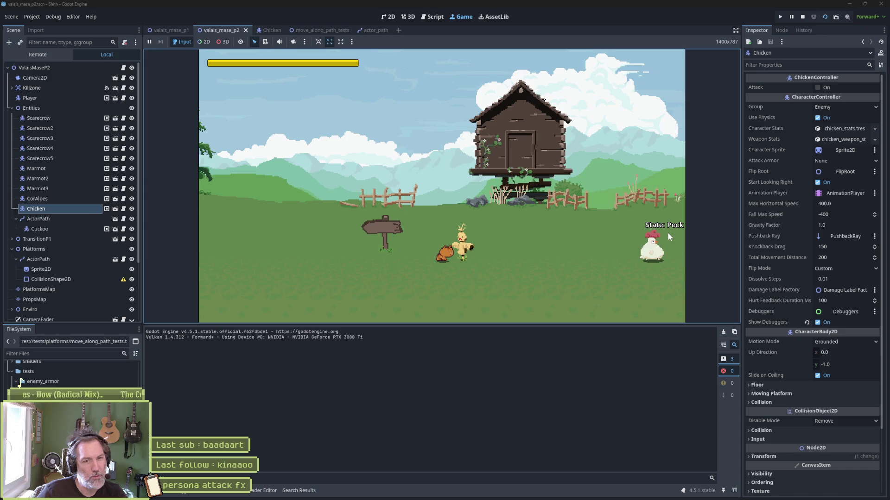
- Walk the player left, stop, enable Movie Maker mode, and record a new run until stopped
key(Left)
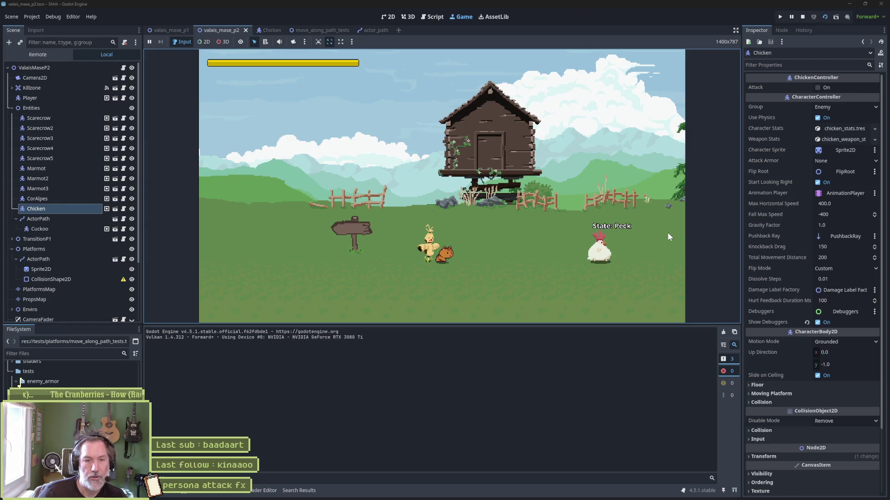
click(802, 17)
click(847, 17)
click(843, 28)
key(F5)
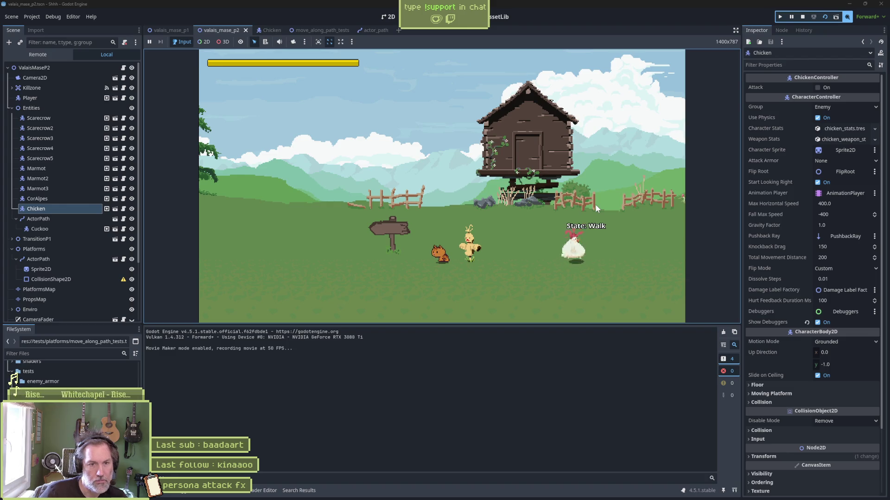
key(F8)
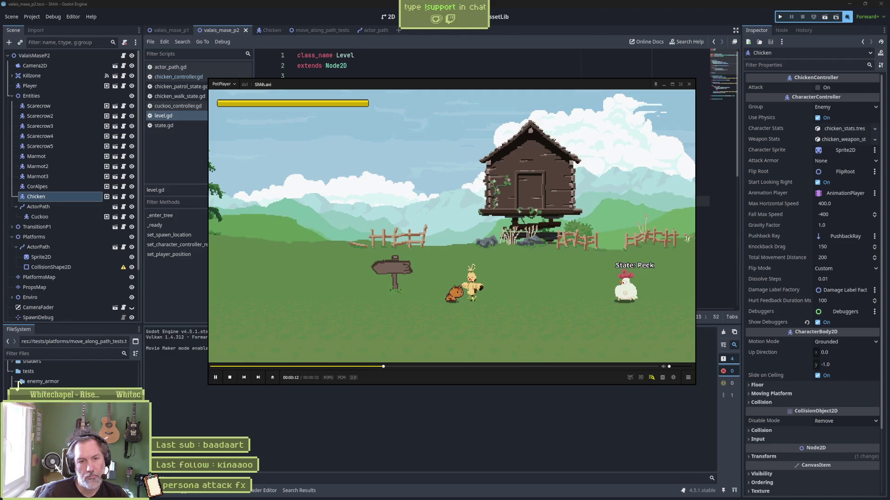
- Pause Shhh.avi and step frames around 13 s to catch the Peck/Walk flip, then return to Godot
key(space)
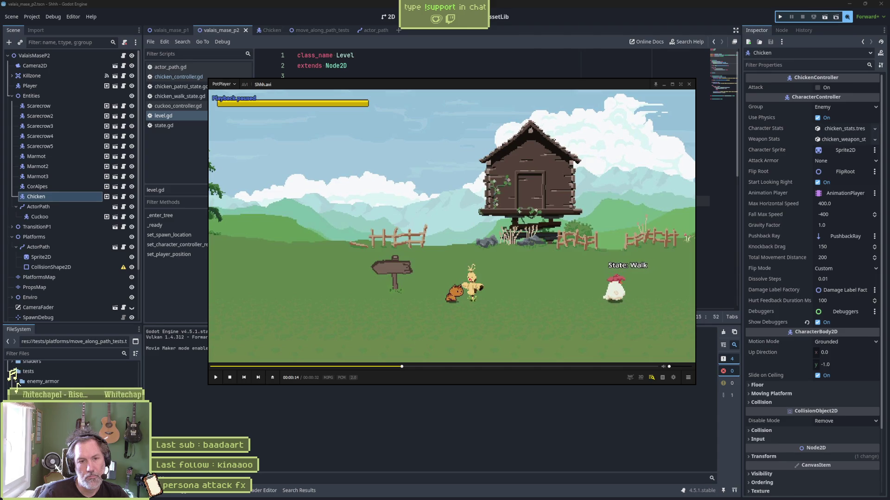
key(d)
key(d)
key(d)
key(d)
key(d)
key(d)
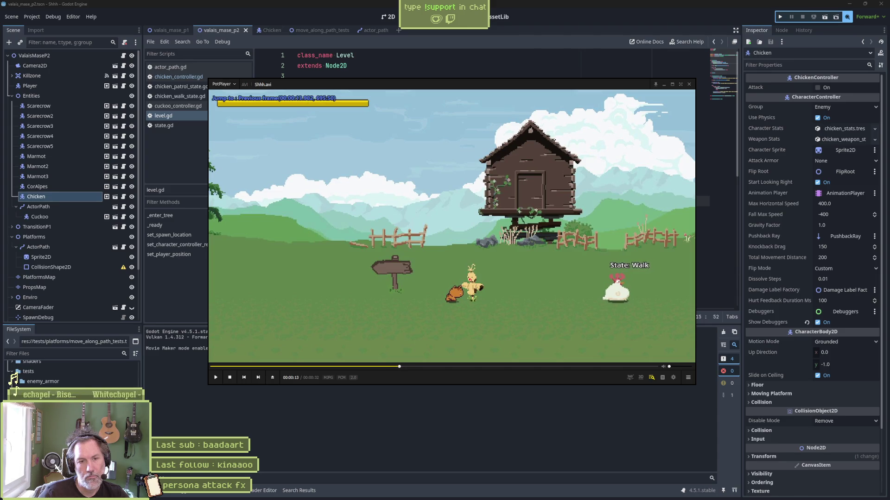
key(d)
key(d)
key(d)
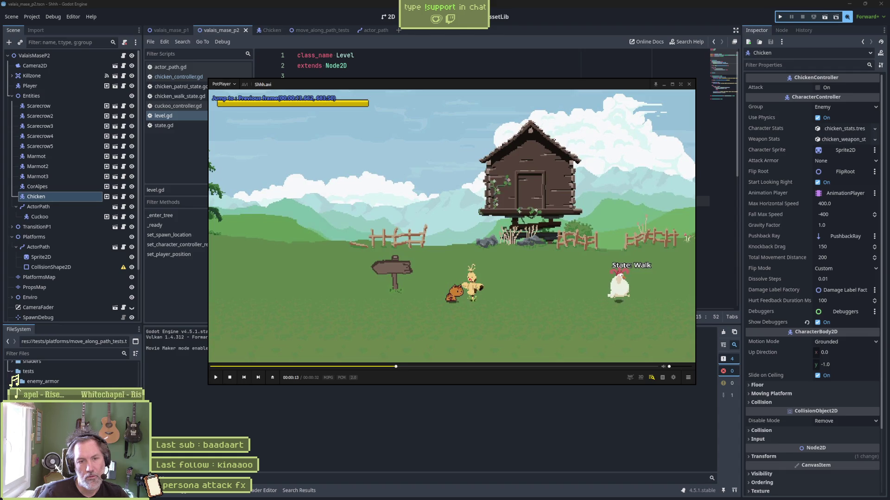
key(d)
key(d)
key(d)
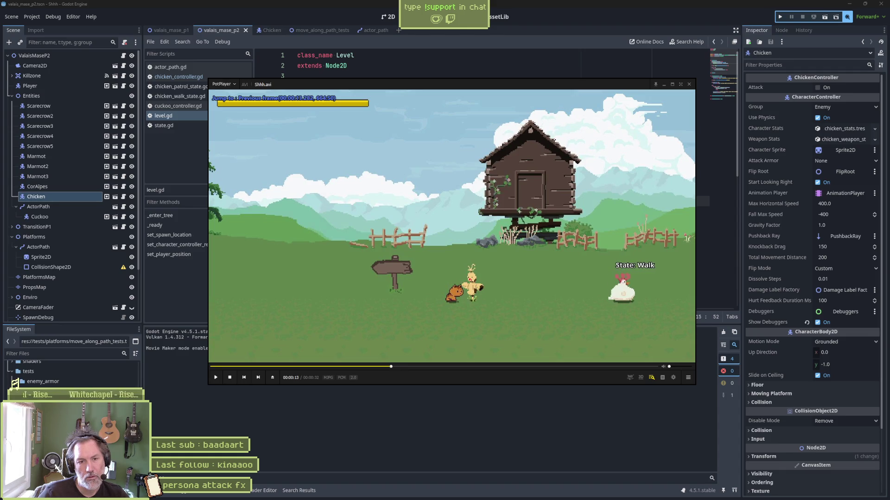
key(f)
key(f)
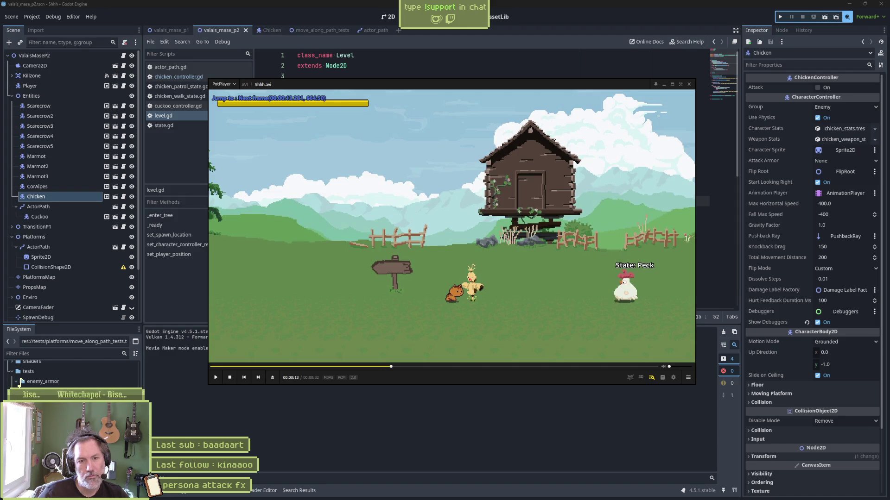
key(d)
key(f)
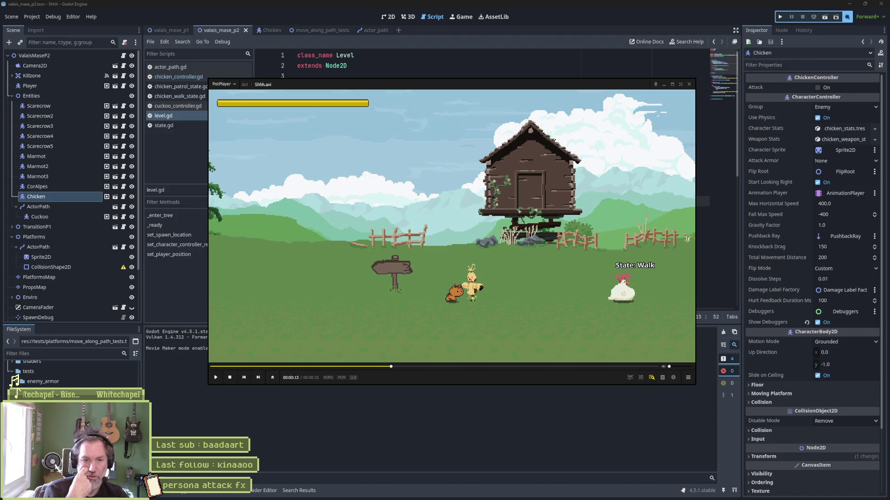
key(f)
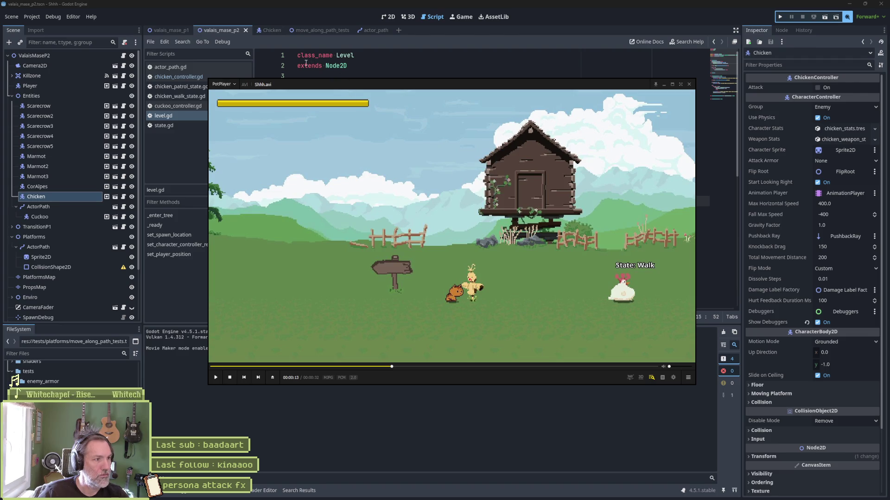
click(269, 31)
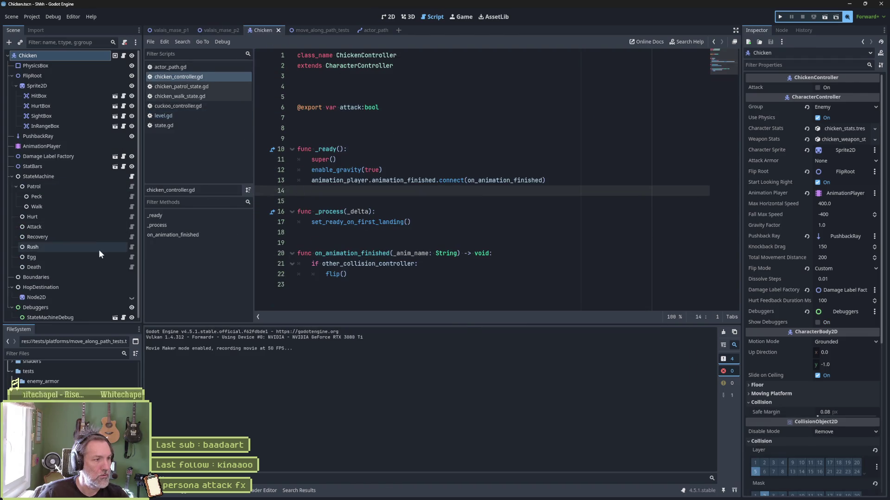
- Open chicken_walk_state.gd from the Walk node and inspect direction and state_max_speed
click(132, 207)
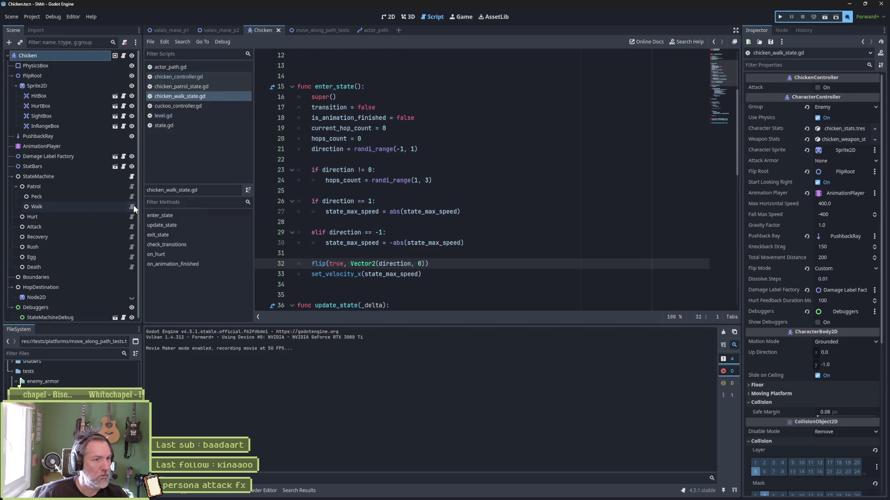
double_click(332, 149)
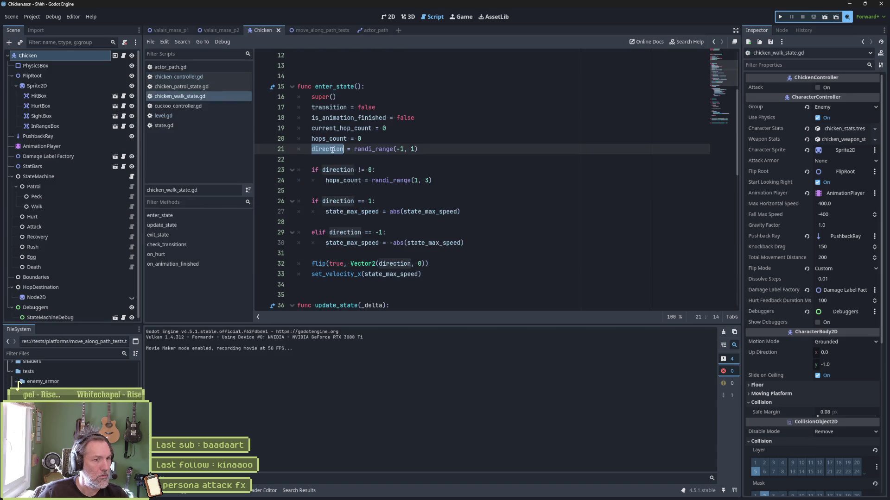
mouse_move(332, 150)
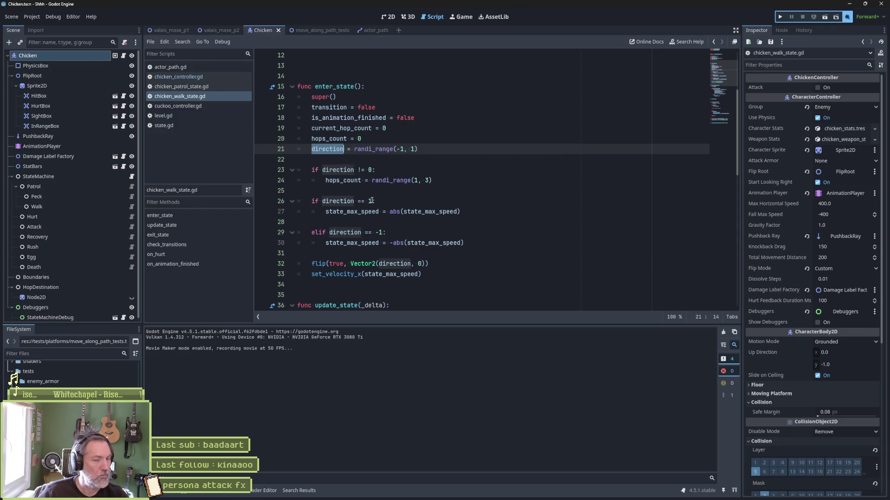
scroll(377, 222, down, 4)
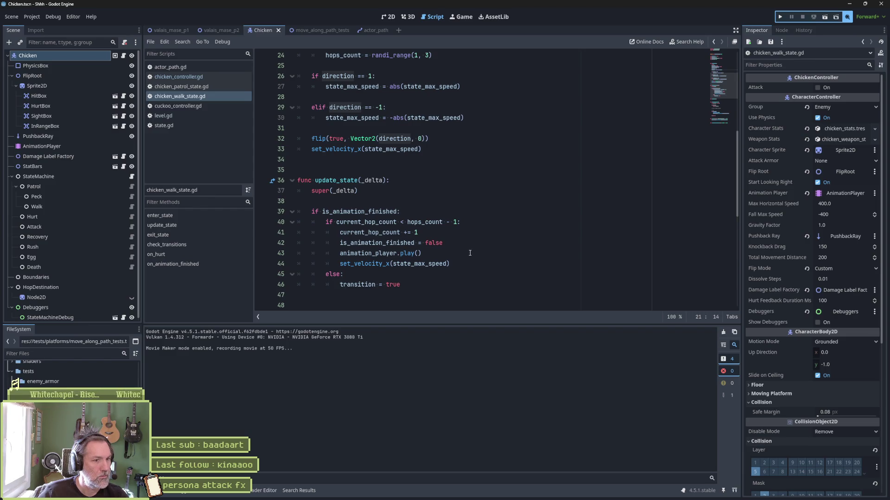
double_click(419, 263)
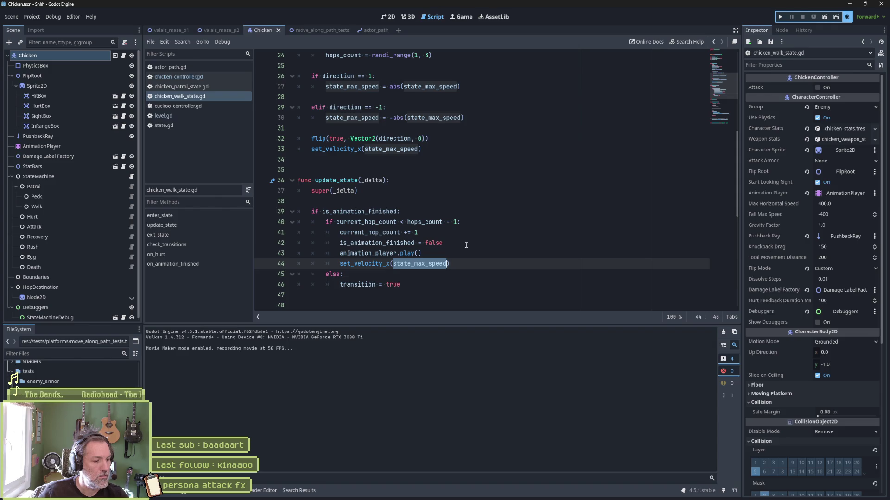
scroll(463, 245, down, 3)
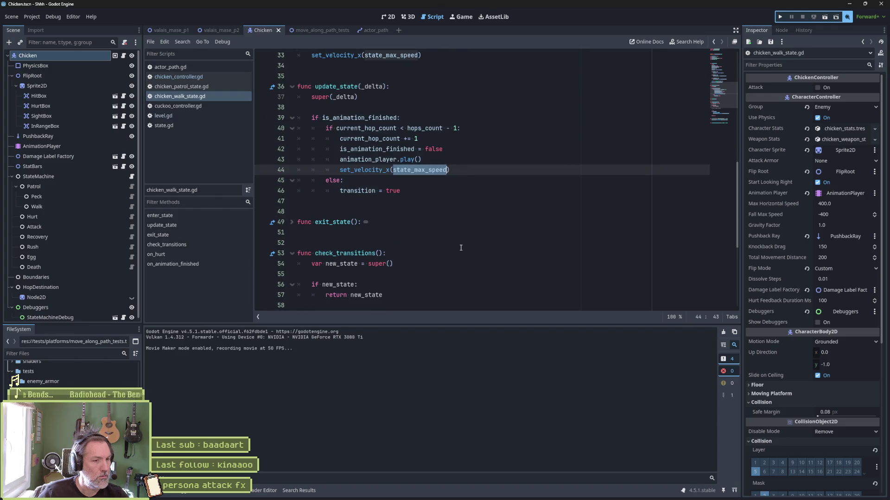
scroll(460, 246, down, 2)
- Delete the exit_state function from chicken_walk_state.gd and save the script
shift+click(293, 162)
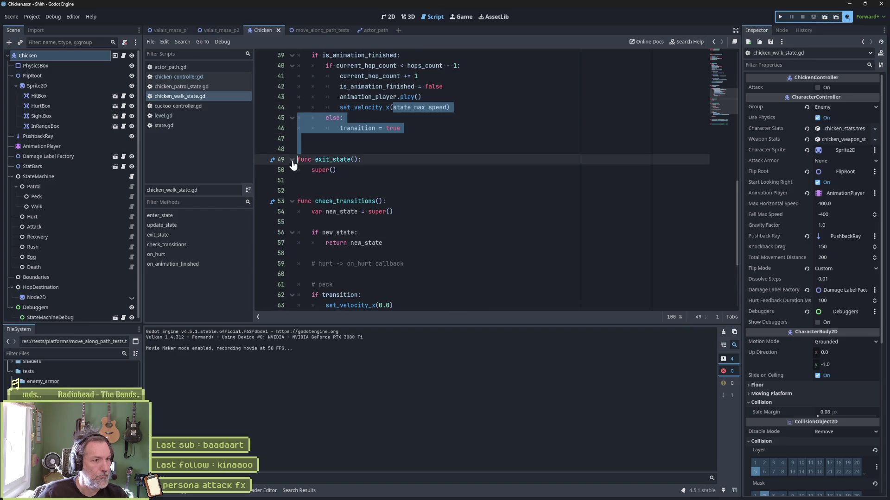
click(352, 165)
key(ctrl+shift+k)
key(ctrl+shift+k)
key(ctrl+shift+k)
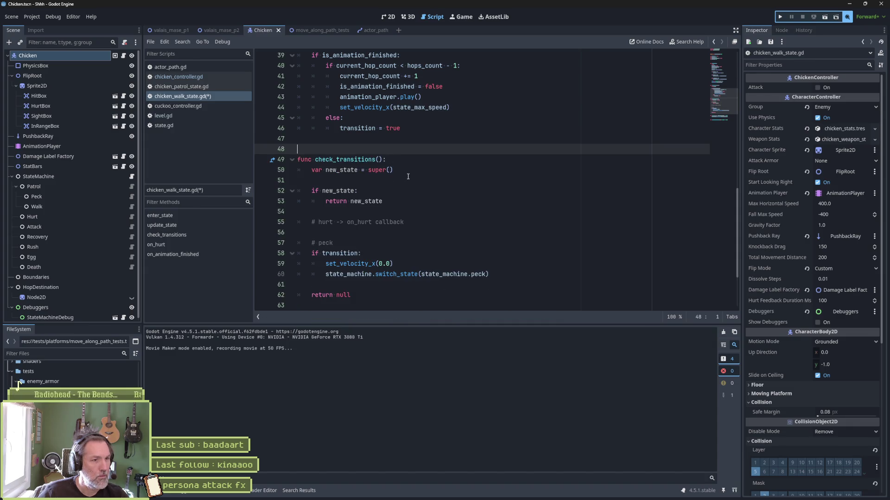
scroll(407, 184, down, 2)
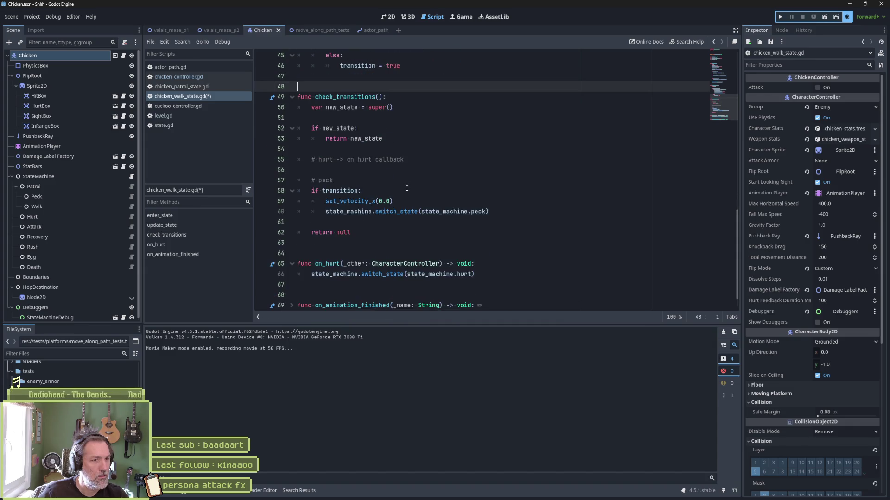
double_click(473, 211)
scroll(396, 227, down, 1)
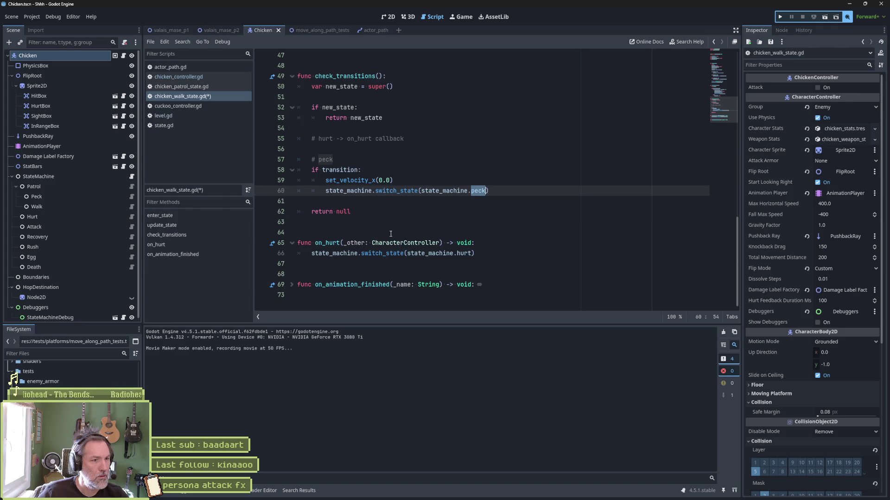
click(292, 284)
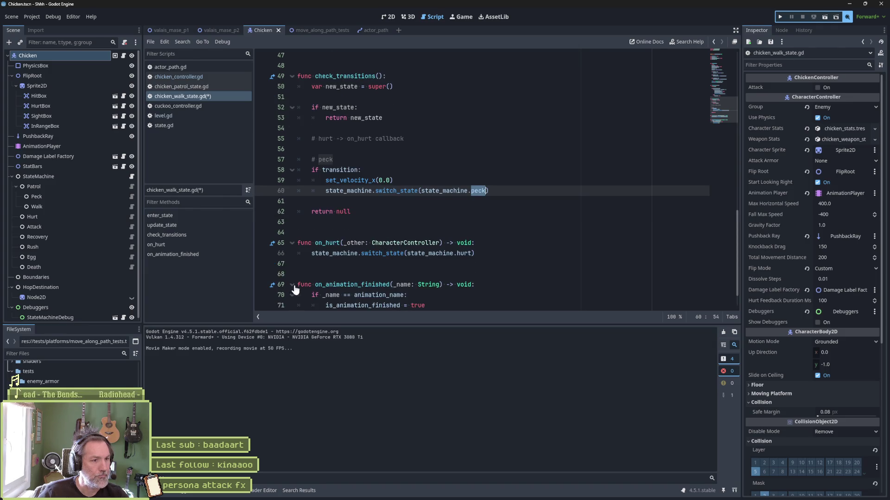
scroll(431, 277, down, 1)
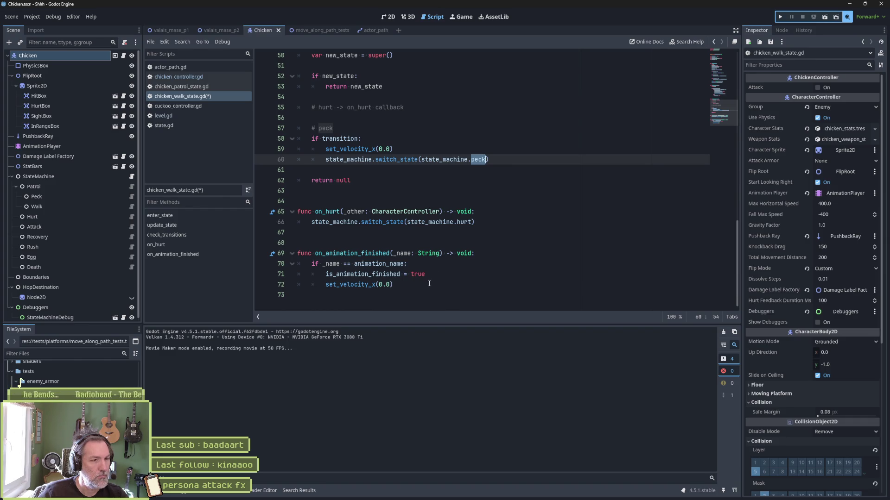
scroll(417, 259, up, 14)
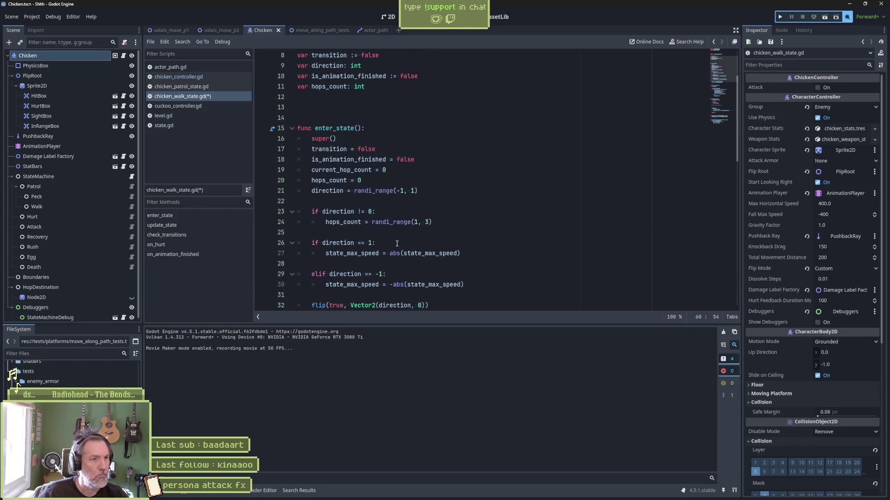
key(ctrl+s)
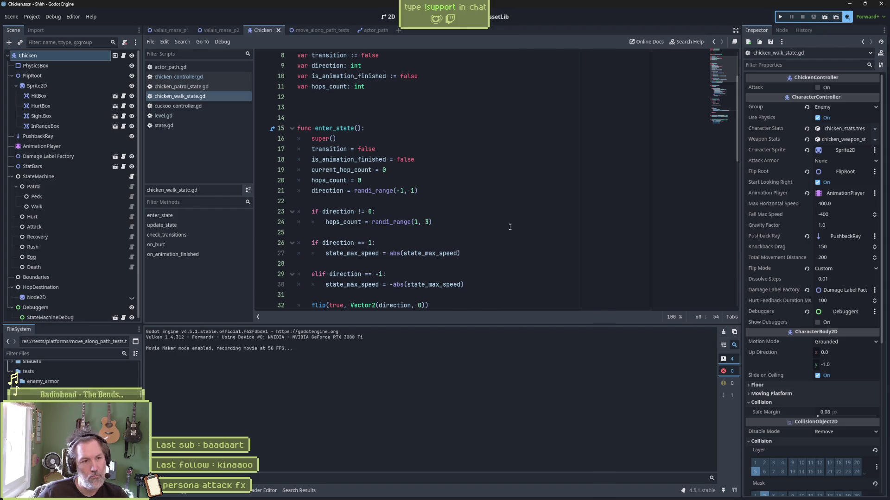
- Insert a new empty line after the direction checks on line 31 of enter_state
scroll(505, 228, down, 3)
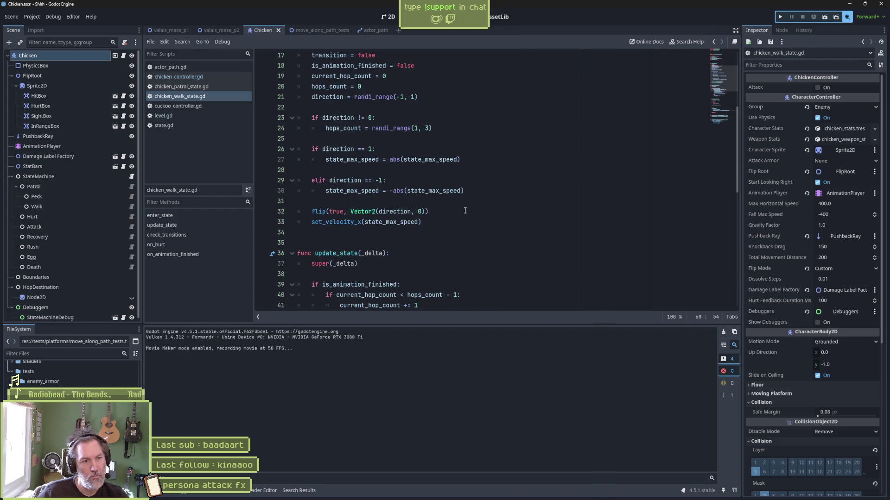
click(466, 204)
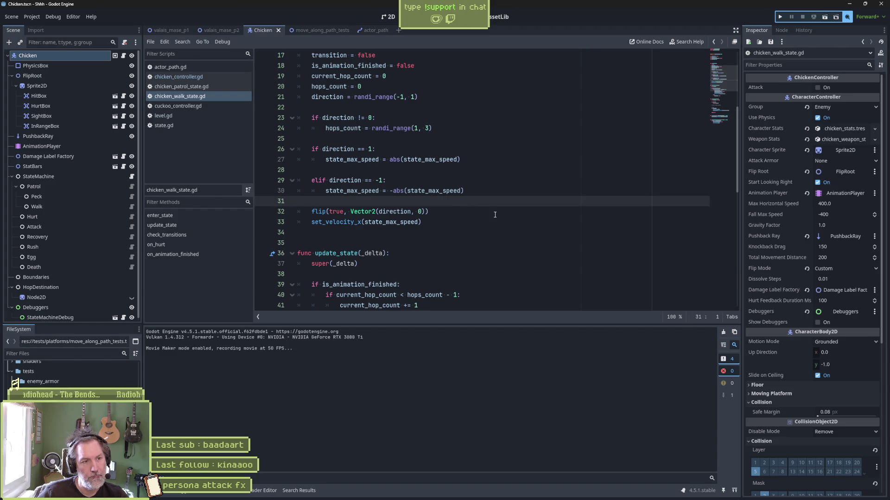
key(Return)
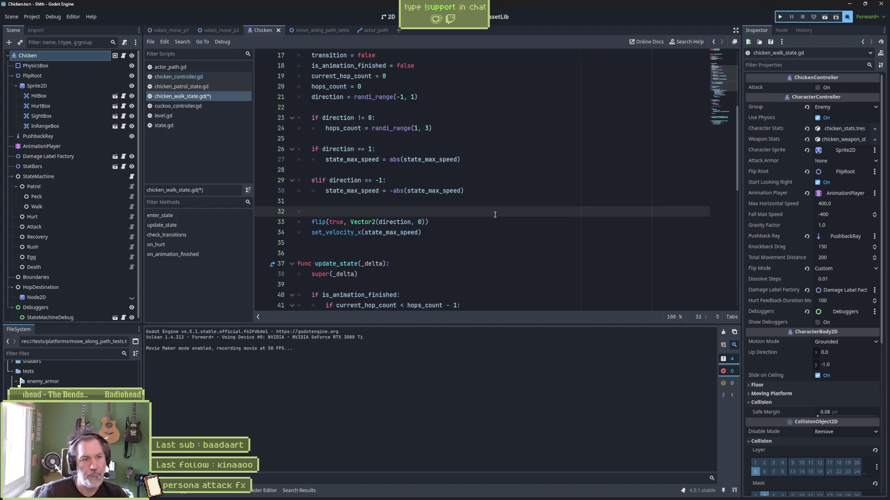
- Add print_debug(self, " direction: ", direction) to enter_state and run the level
text(print_debug()
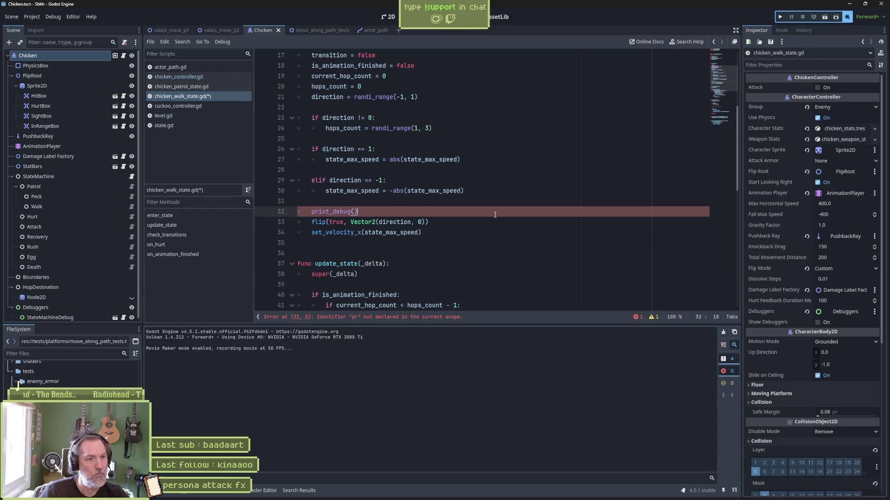
text(self, )
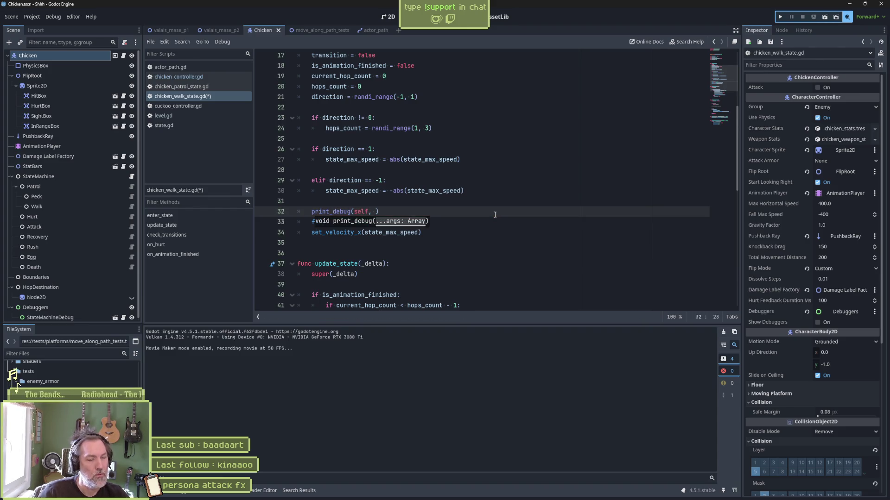
text(" direction: ")
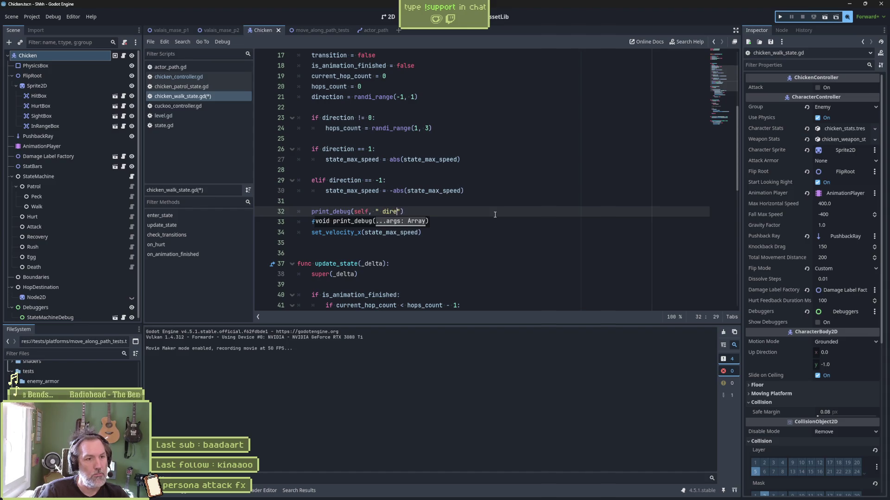
text(, direction)
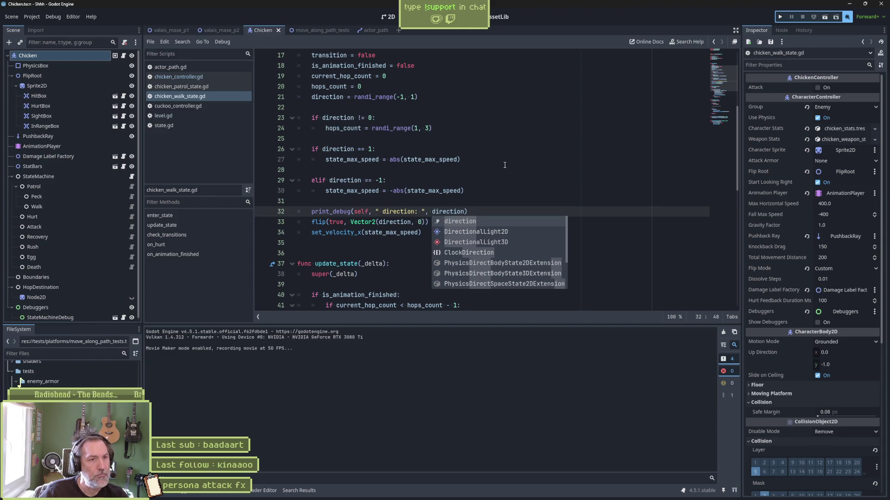
click(220, 30)
key(F6)
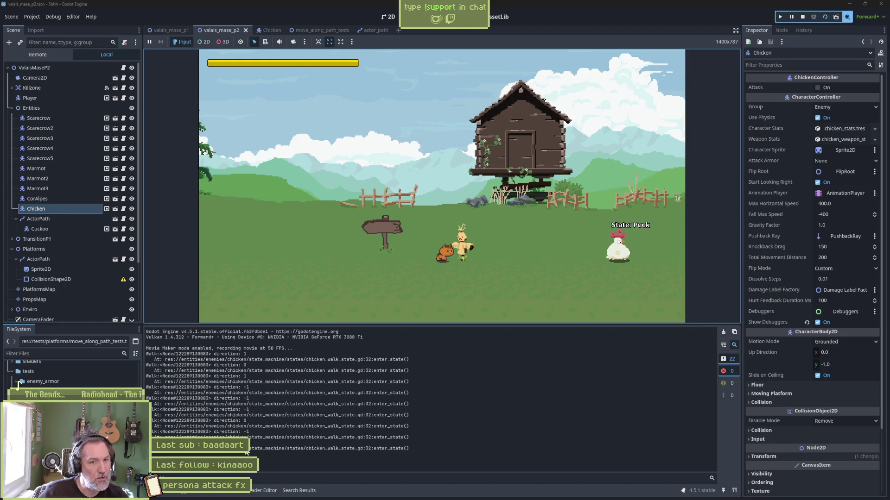
- Stop the running level from the toolbar's Stop button
click(802, 16)
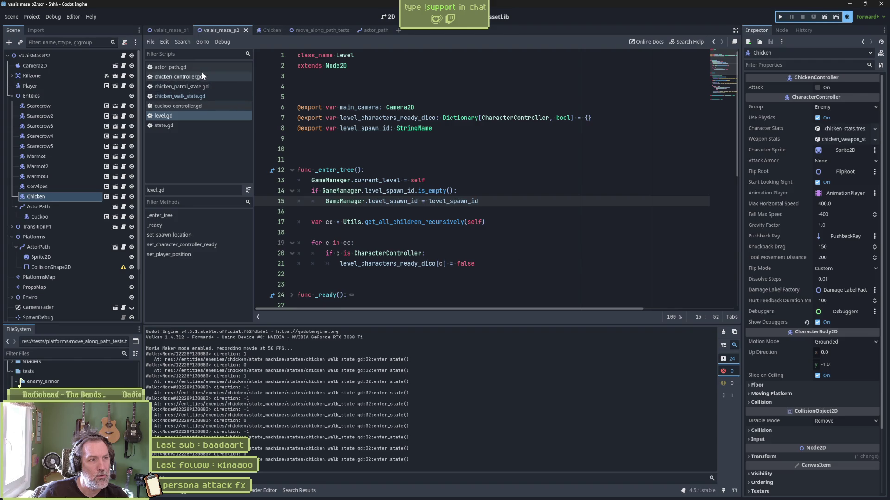
- Reopen chicken_walk_state.gd and trace how direction and state_max_speed feed set_velocity_x
click(195, 96)
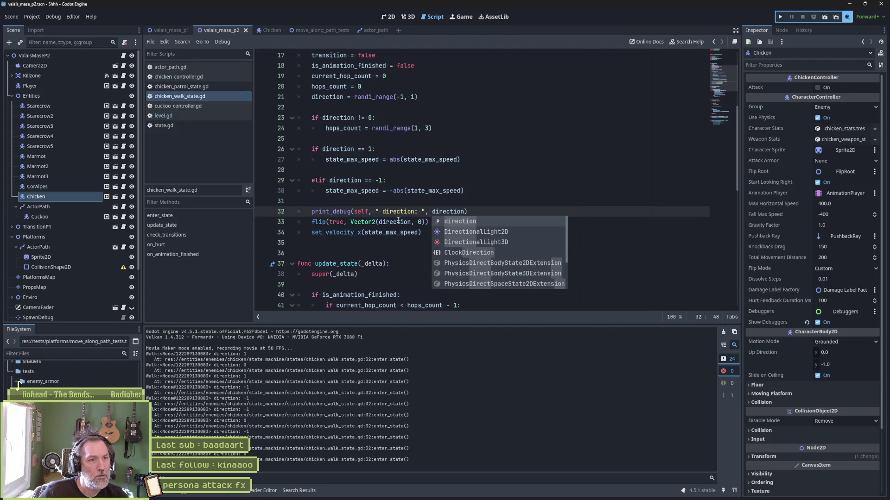
double_click(444, 211)
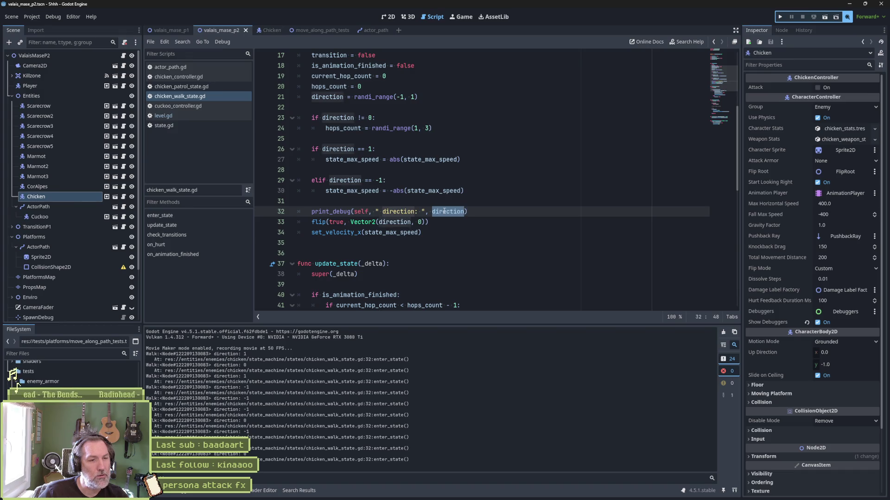
double_click(392, 233)
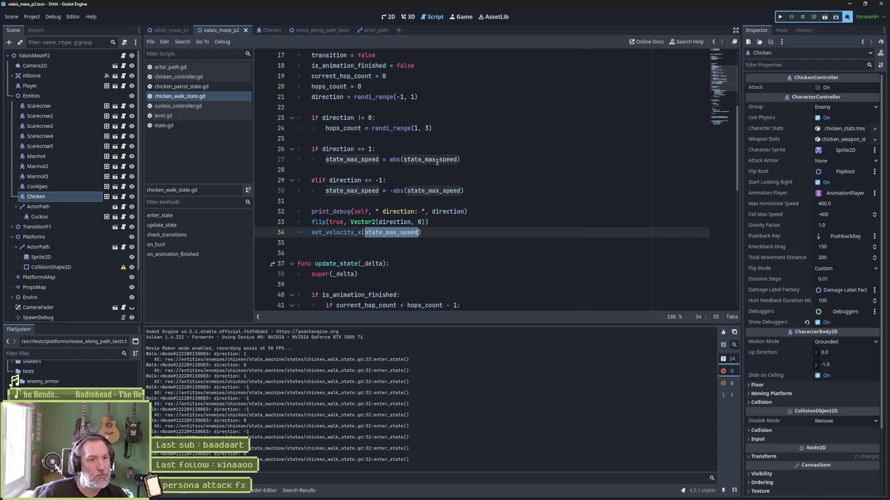
drag(467, 160, 388, 162)
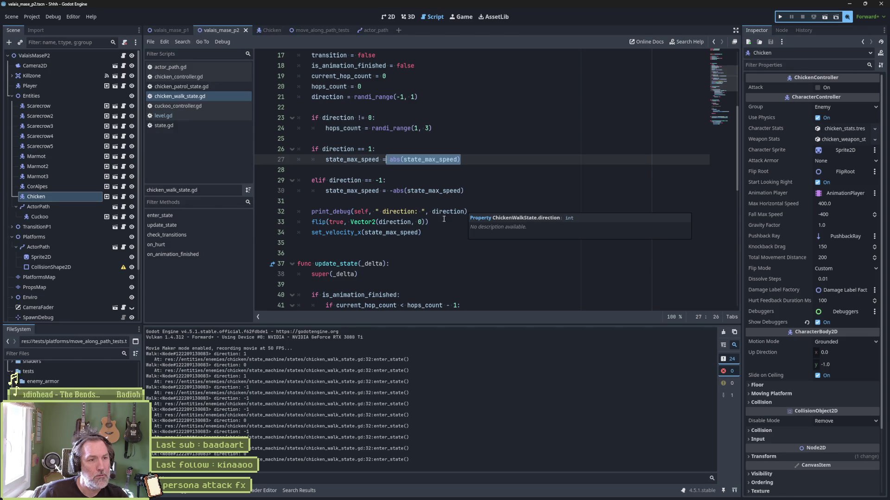
double_click(388, 236)
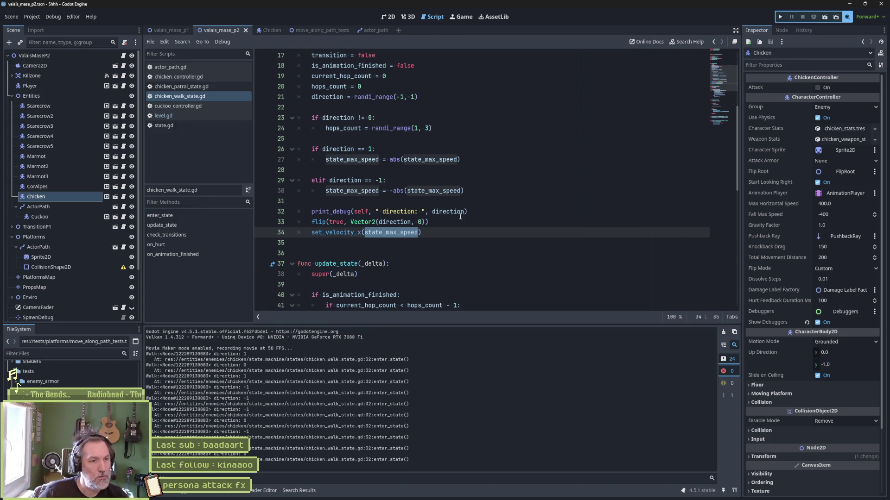
scroll(546, 251, down, 4)
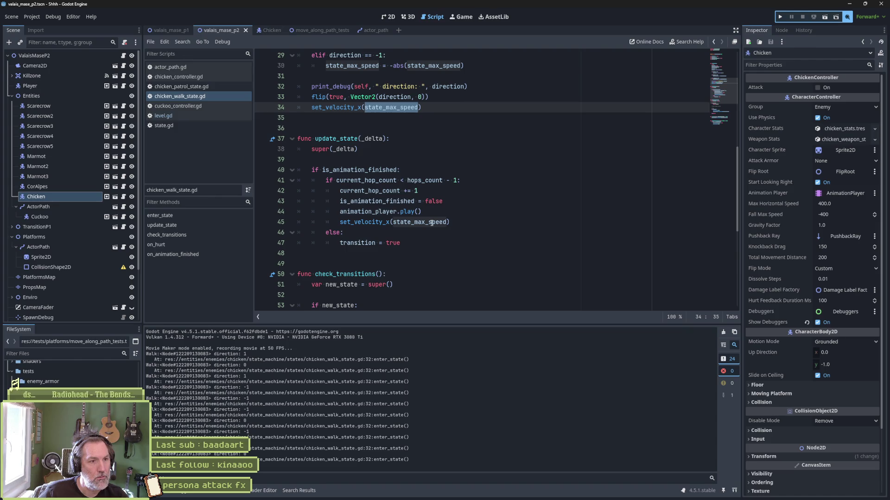
mouse_move(432, 223)
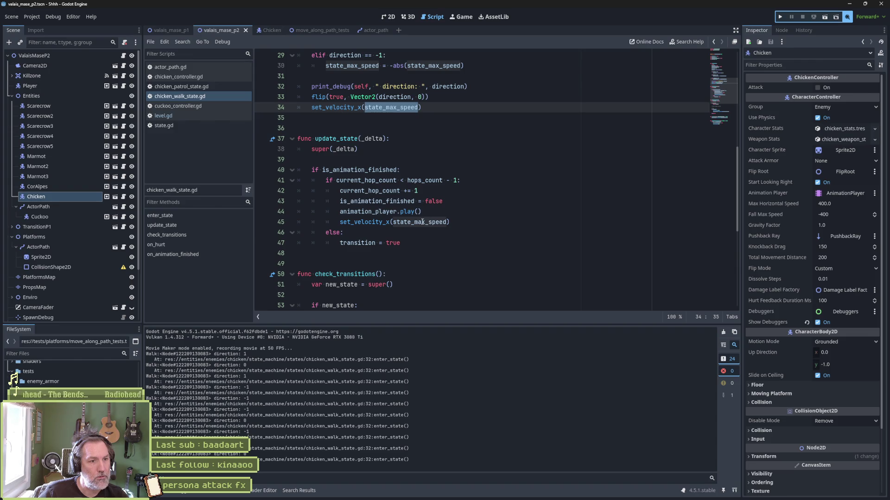
scroll(424, 226, down, 4)
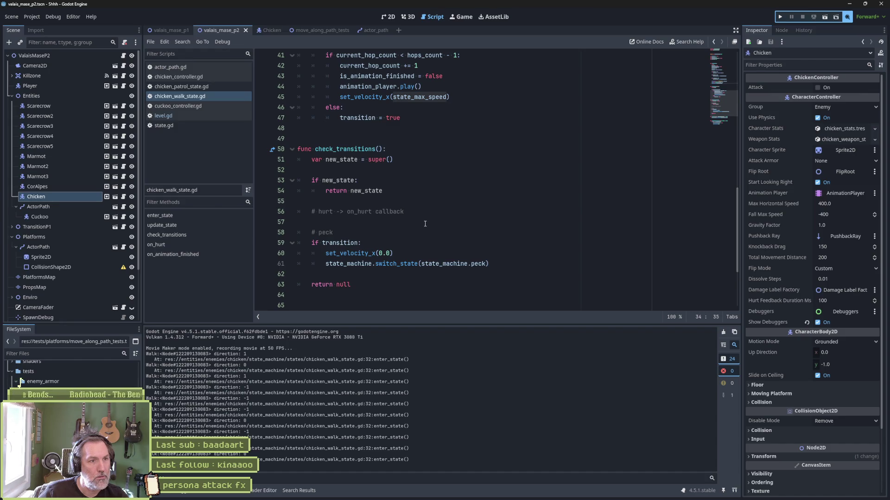
scroll(424, 225, down, 3)
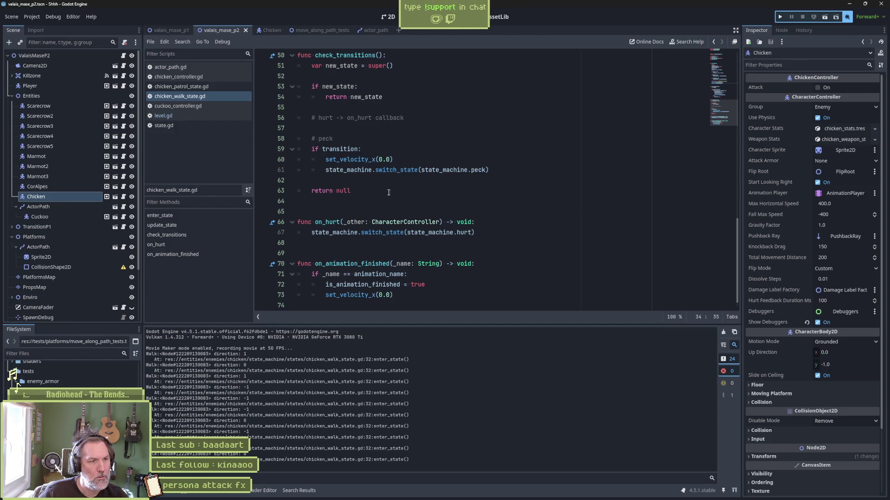
click(346, 150)
double_click(346, 151)
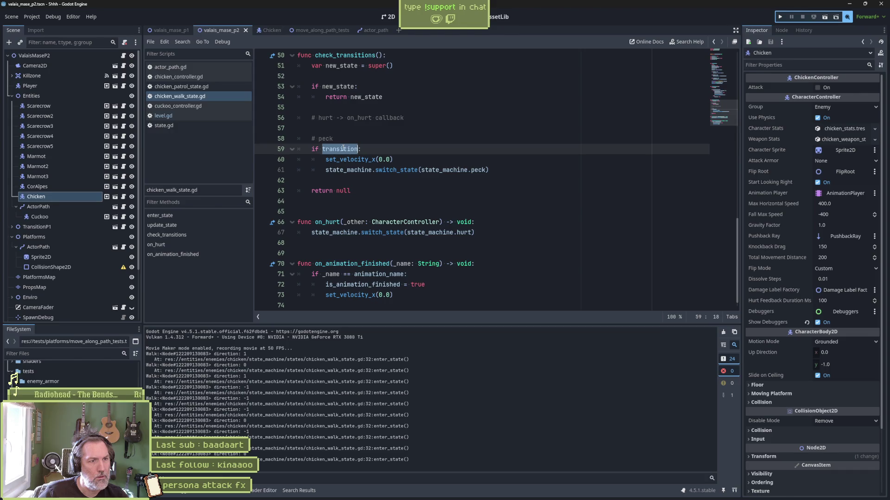
scroll(489, 233, up, 5)
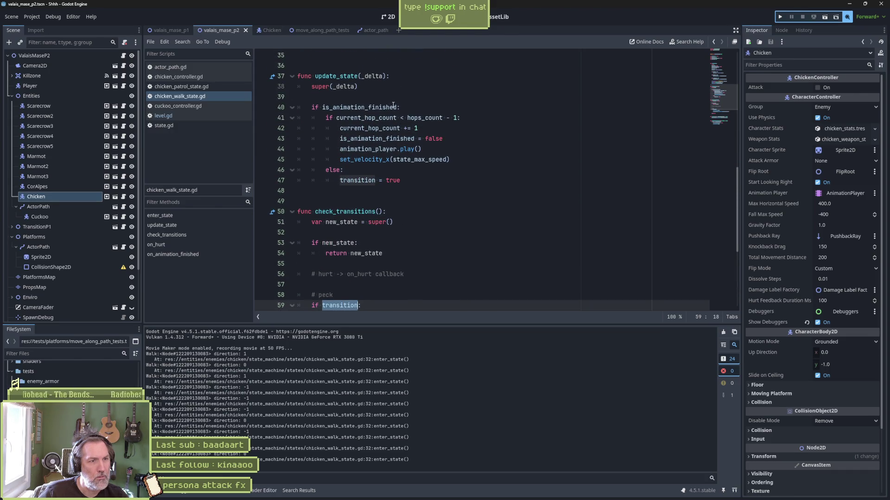
mouse_move(394, 106)
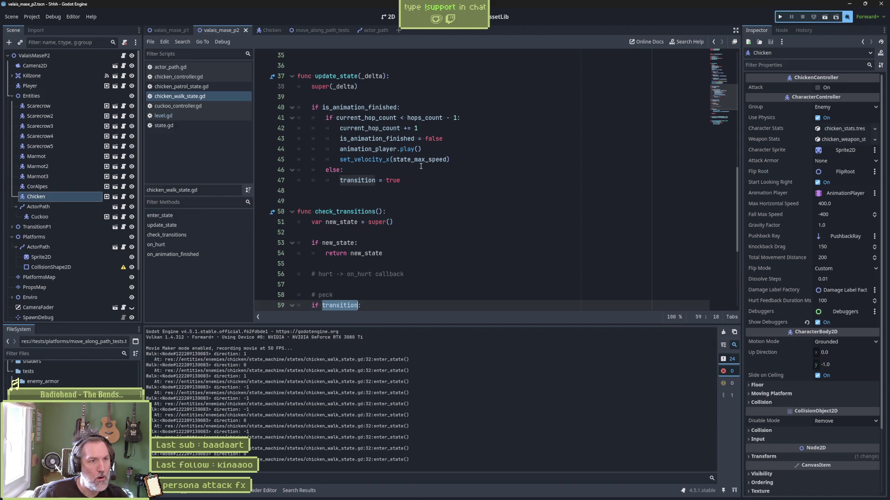
mouse_move(417, 165)
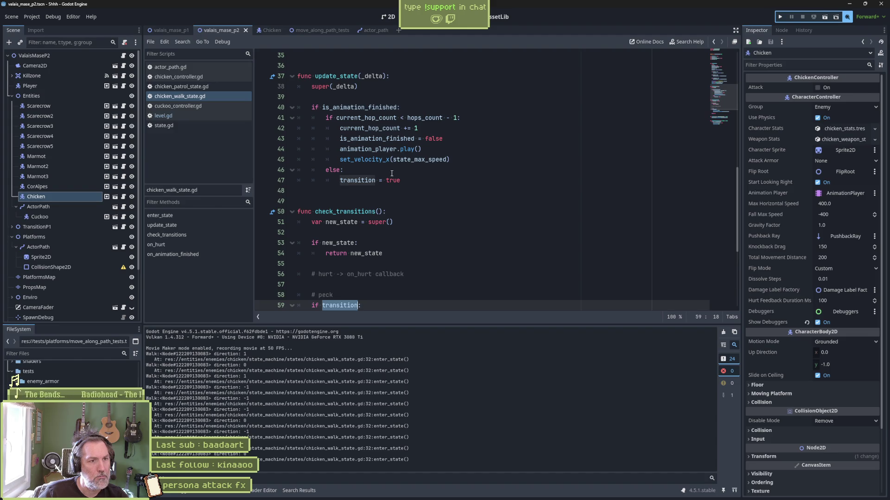
scroll(385, 297, down, 5)
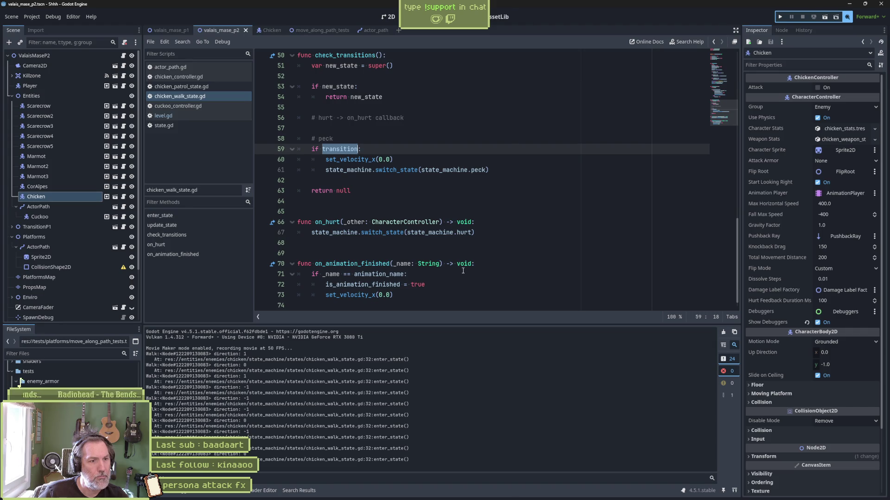
scroll(468, 264, up, 5)
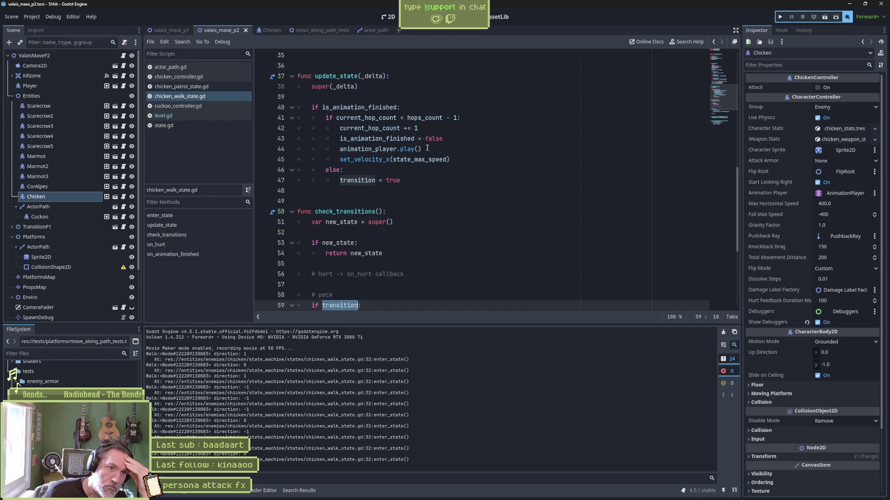
double_click(429, 159)
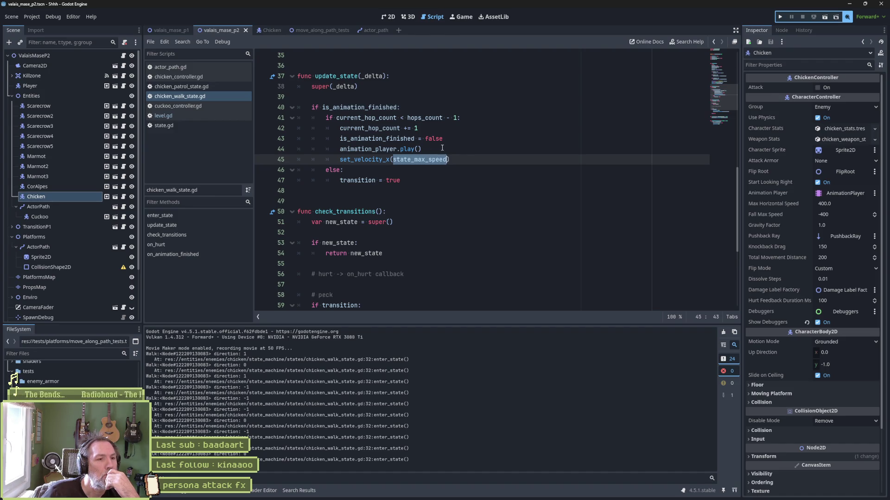
scroll(445, 168, down, 3)
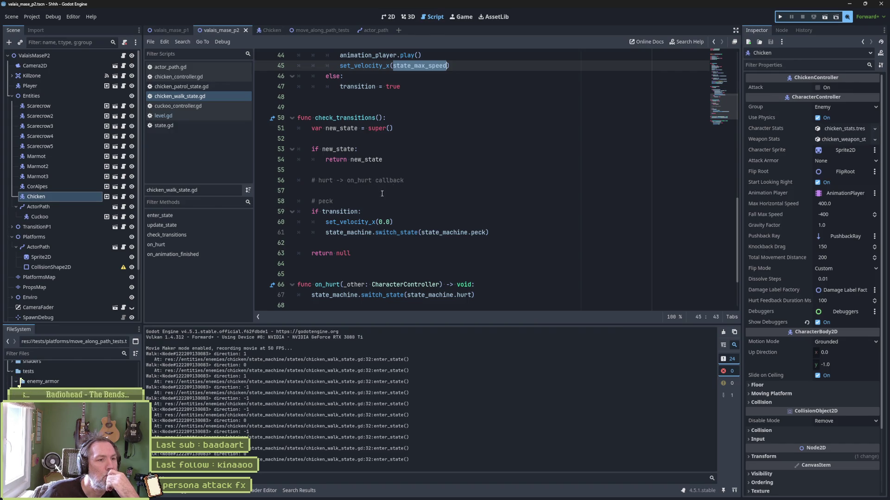
double_click(340, 212)
scroll(424, 191, up, 3)
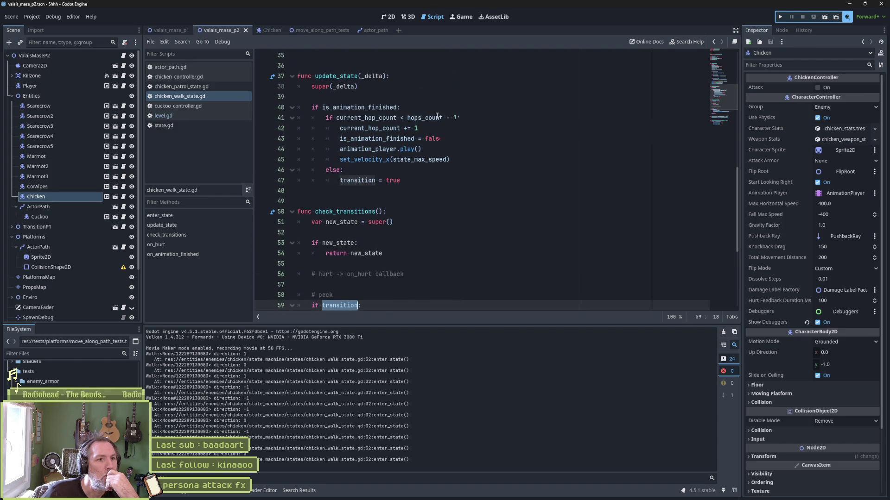
mouse_move(370, 186)
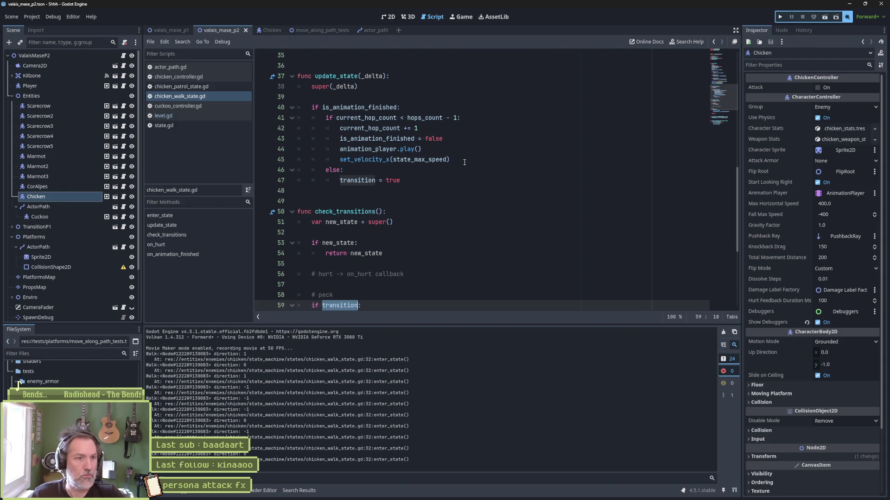
- Cut the hop-count block out of update_state and paste it into on_animation_finished
drag(464, 162, 494, 104)
drag(401, 181, 402, 107)
key(ctrl+c)
key(BackSpace)
scroll(468, 233, down, 3)
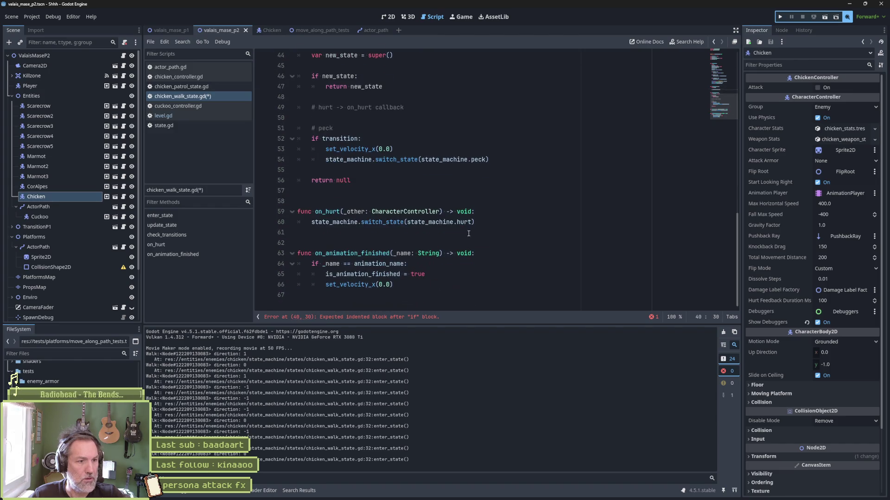
click(468, 262)
key(ctrl+v)
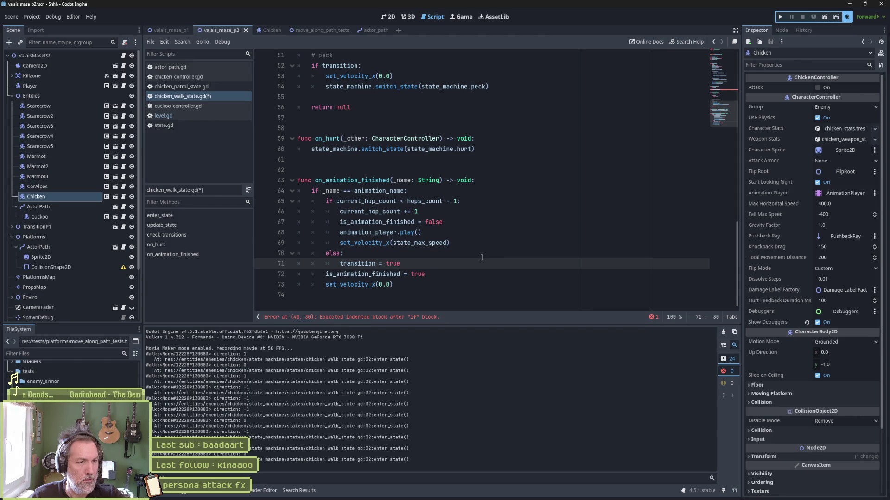
- Test the moved logic in the running level, then delete the commented-out update_state lines
key(F6)
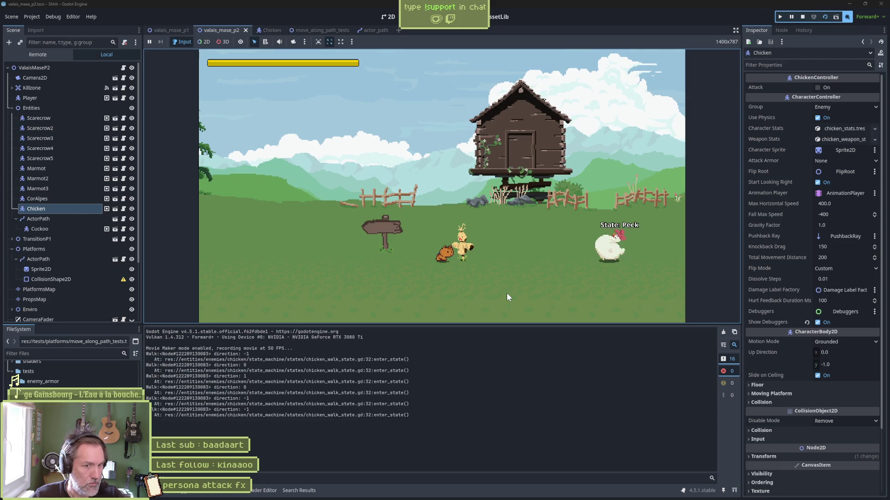
key(F8)
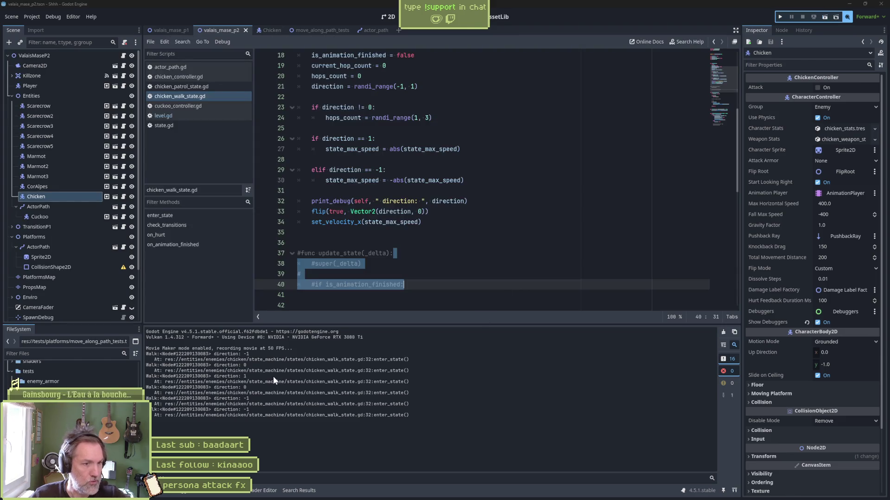
click(431, 243)
click(431, 249)
key(ctrl+shift+k)
key(ctrl+shift+k)
key(ctrl+shift+k)
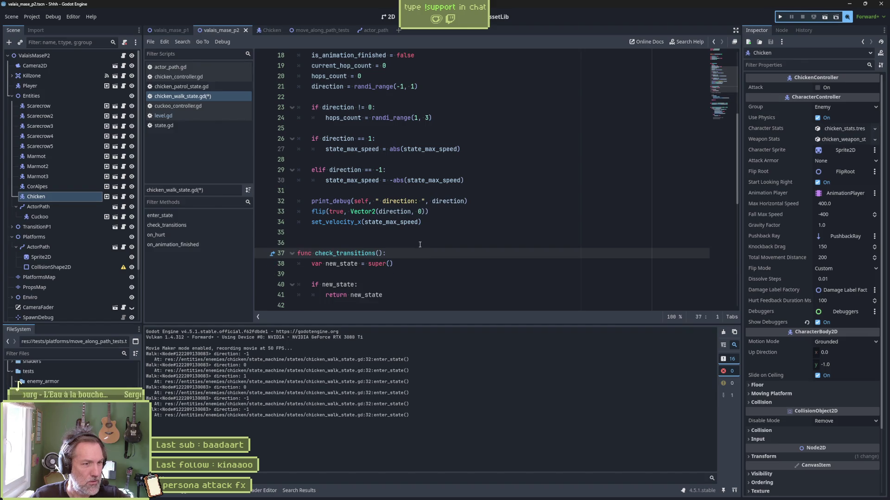
- Delete the leftover commented-out lines at the end of the walk state script
scroll(418, 246, up, 3)
scroll(418, 245, down, 7)
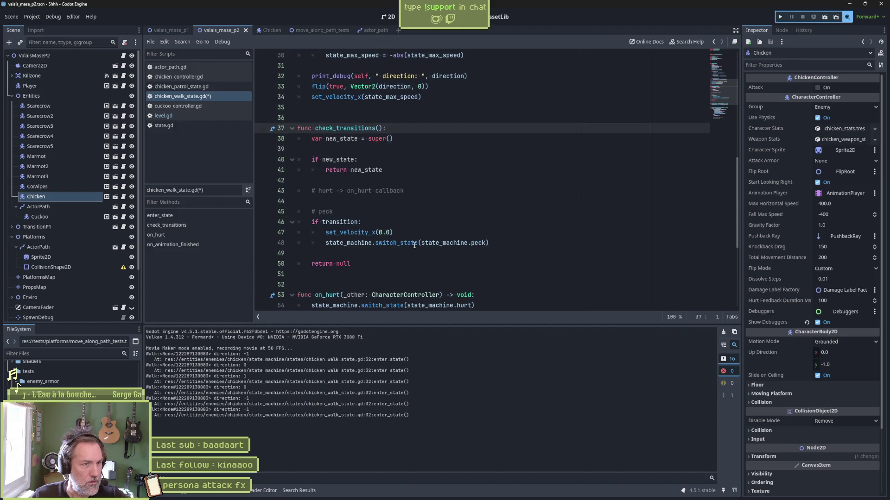
scroll(414, 246, down, 1)
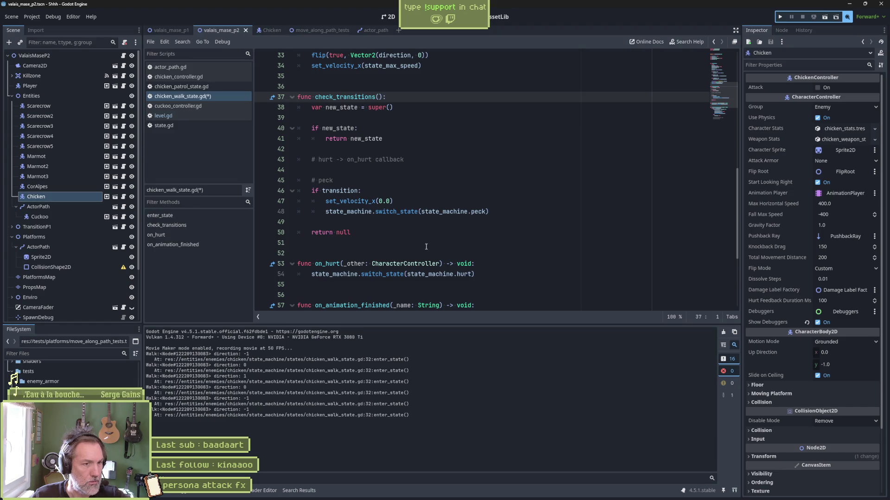
scroll(509, 260, down, 4)
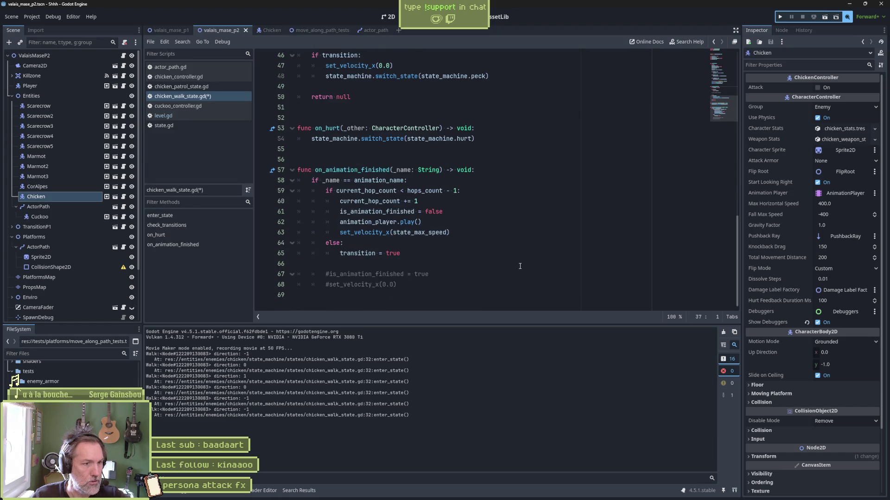
click(455, 268)
key(ctrl+shift+k)
key(ctrl+shift+k)
key(ctrl+shift+k)
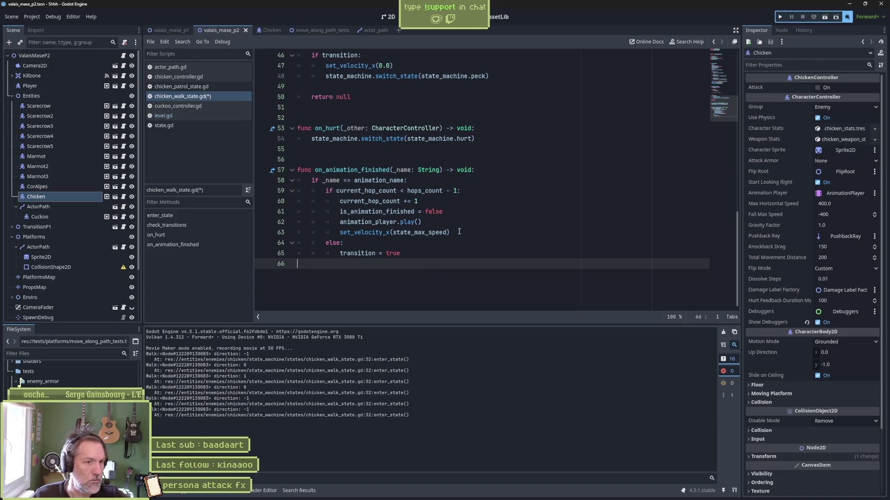
- Remove the is_animation_finished flag lines, save the script, and run the level
double_click(413, 211)
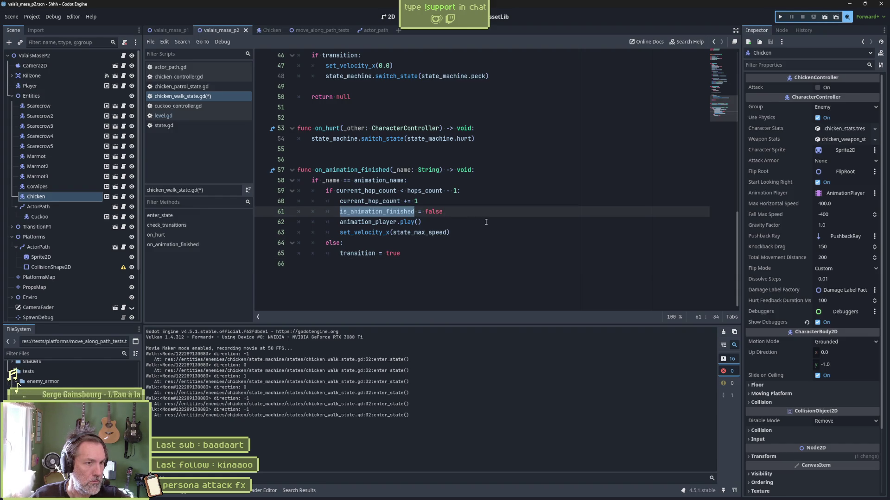
scroll(485, 222, up, 11)
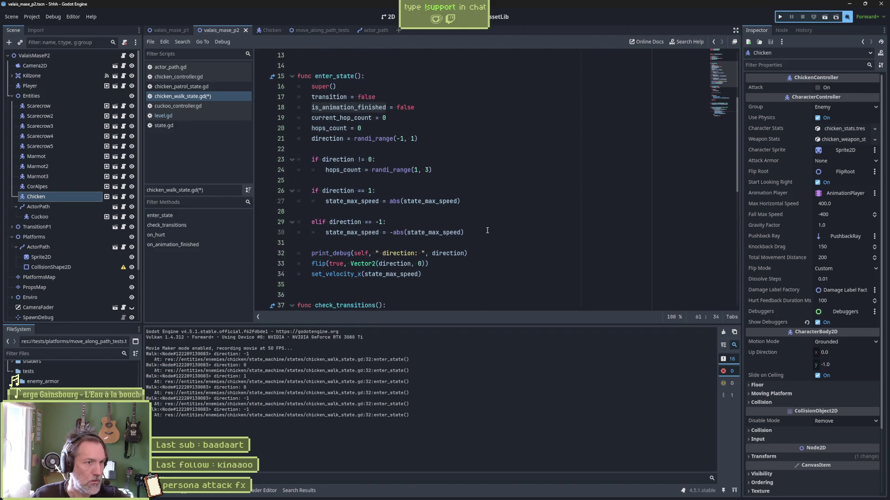
scroll(488, 240, down, 3)
scroll(488, 239, down, 7)
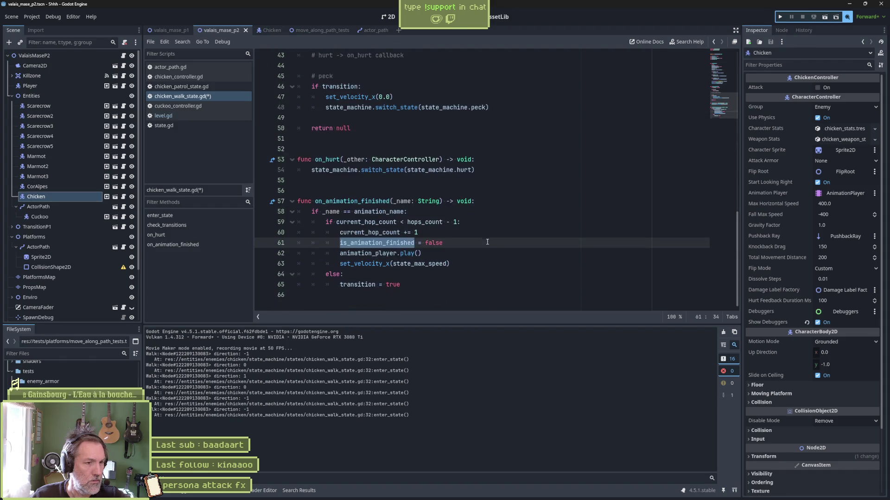
click(482, 248)
scroll(477, 246, up, 14)
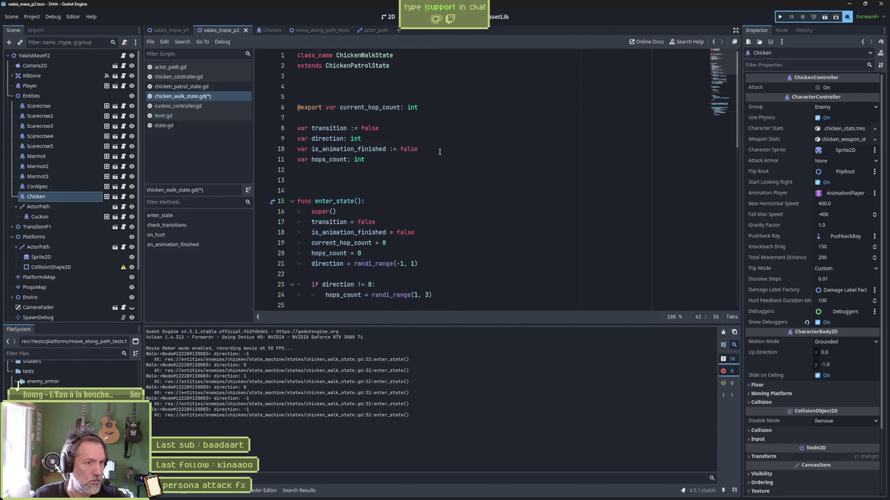
click(463, 222)
scroll(482, 230, down, 7)
key(ctrl+s)
key(F6)
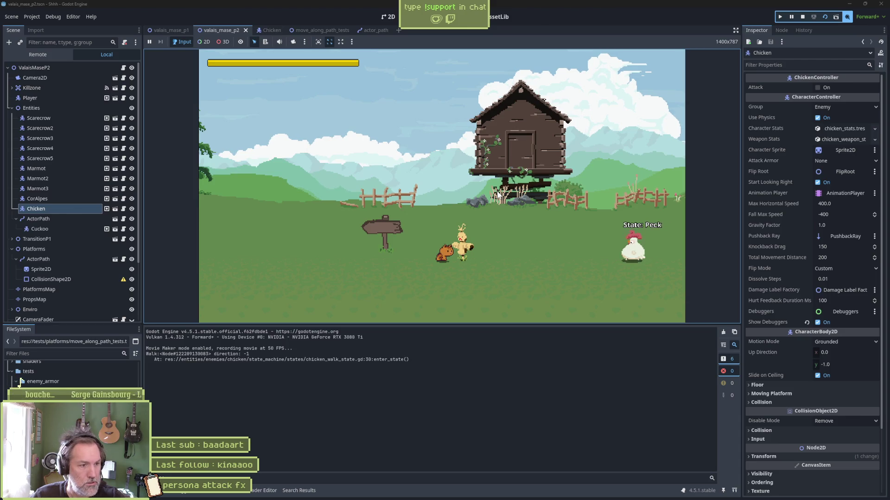
- Return to chicken_walk_state.gd and inspect animation_name in on_animation_finished's hop-repeat branch
key(ctrl+F3)
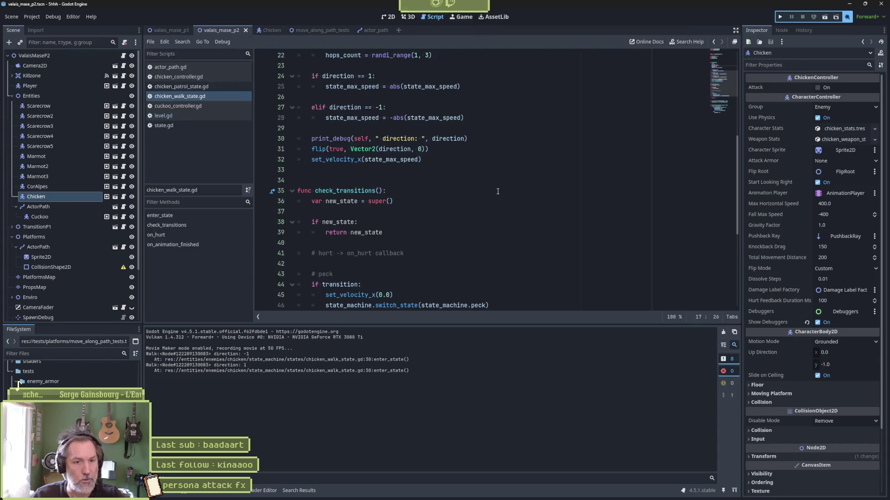
scroll(479, 207, down, 5)
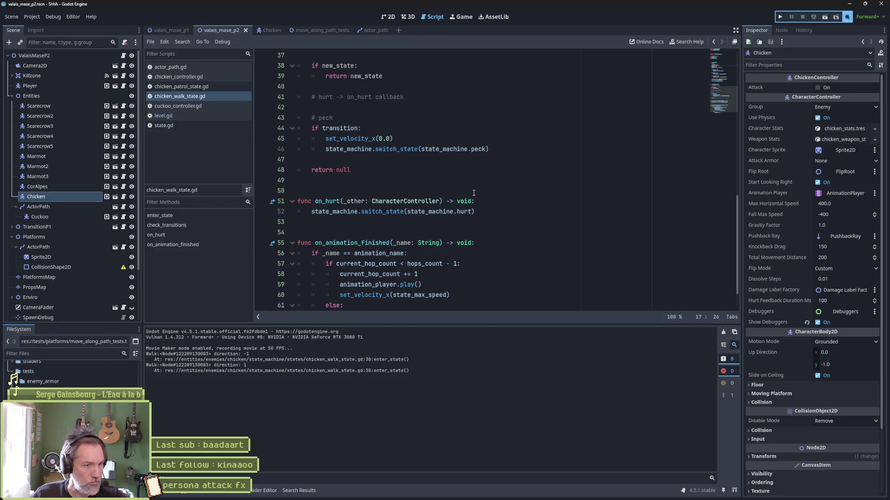
scroll(479, 209, down, 1)
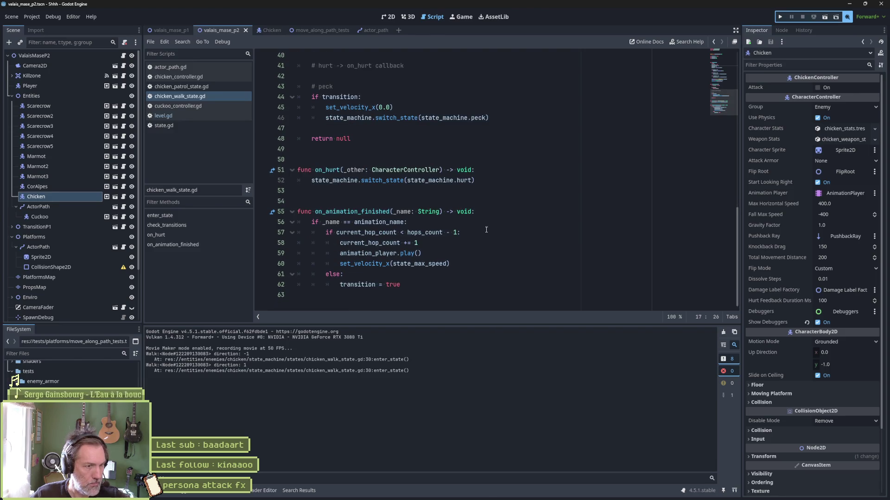
double_click(401, 222)
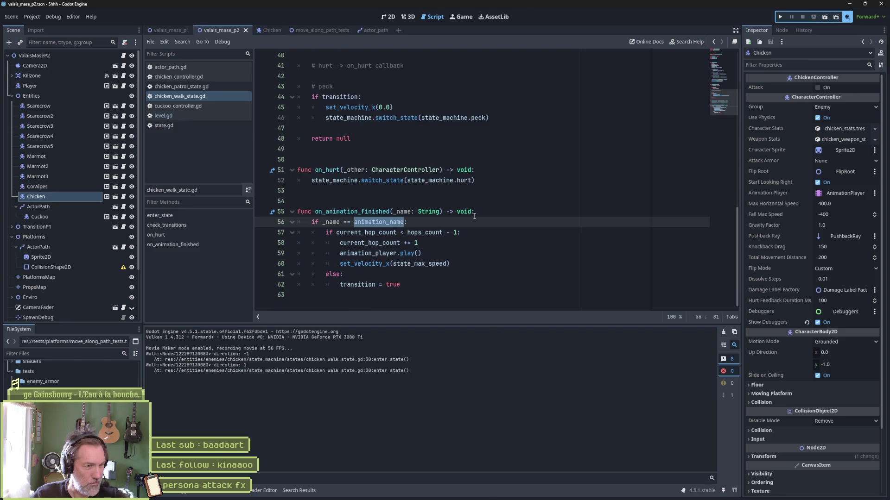
mouse_move(311, 221)
mouse_down()
mouse_move(303, 223)
mouse_move(407, 222)
mouse_up()
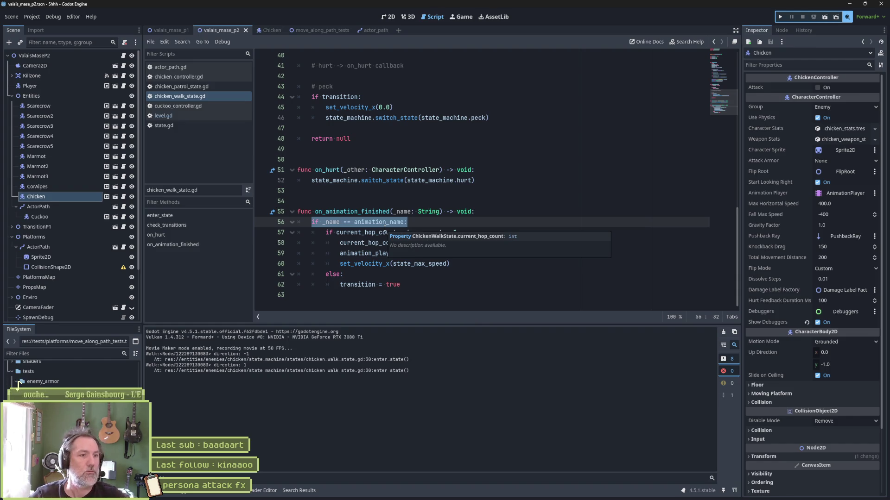
click(375, 228)
- After animation_player.play(), add print_debug(self, " state_max_speed: ", state_max_speed) and run the level
key(Down)
key(Down)
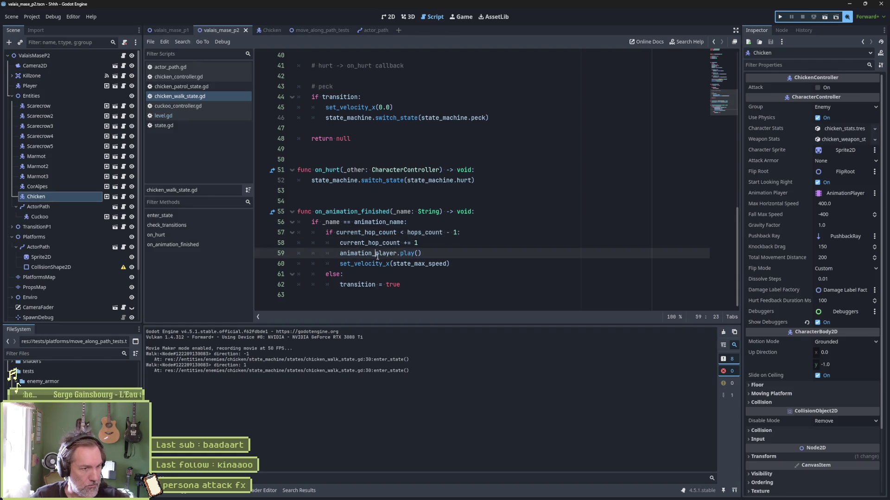
key(Down)
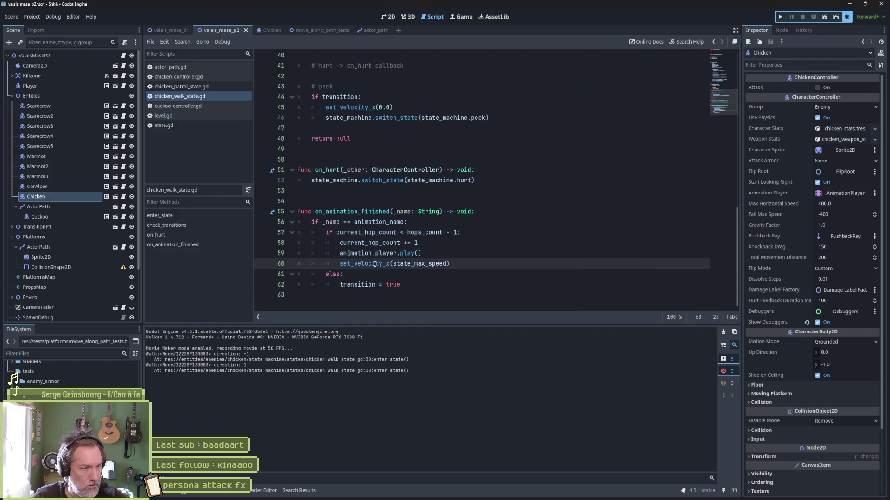
click(439, 253)
key(Down)
key(Up)
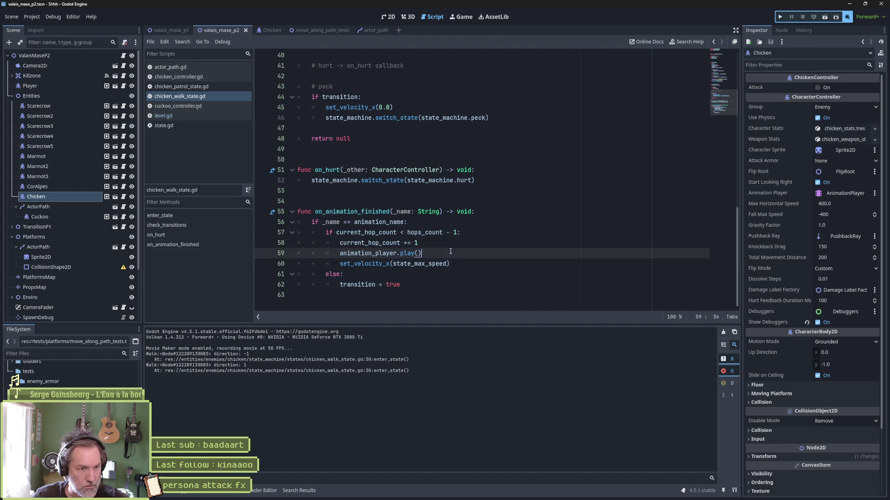
key(Return)
text(print_d)
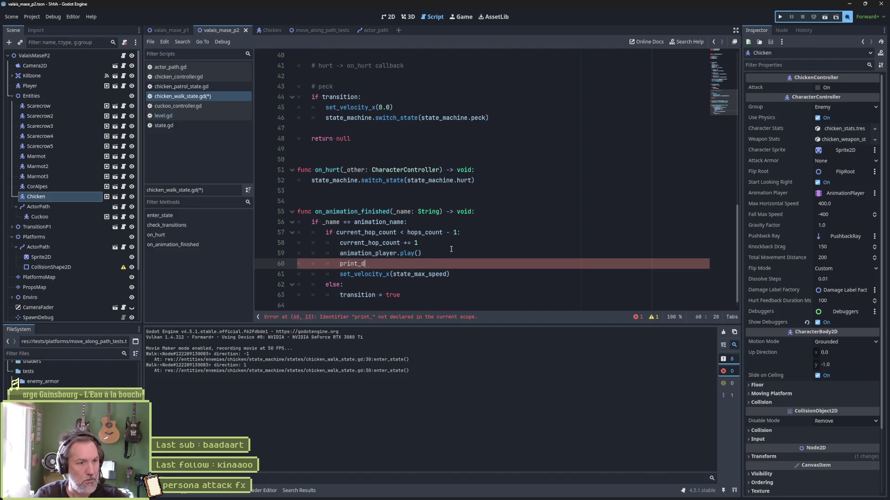
text(ebug(self, " )
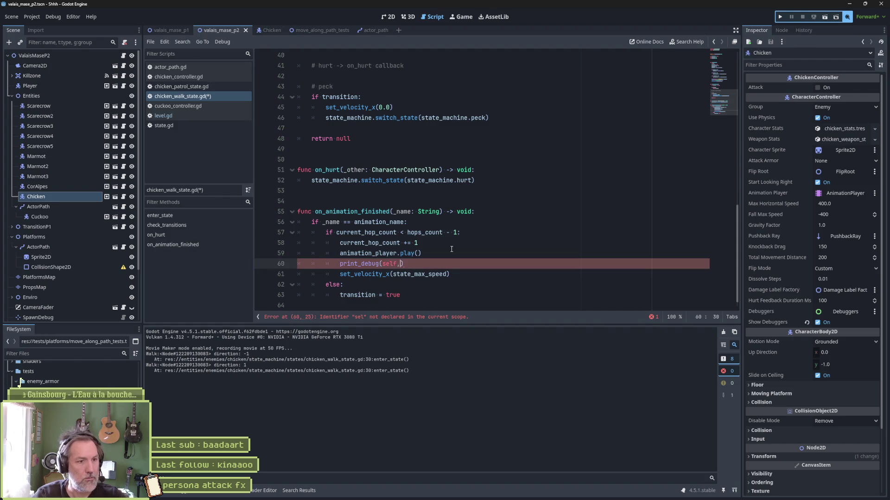
text(state_max_speed: ", state_max_speed)
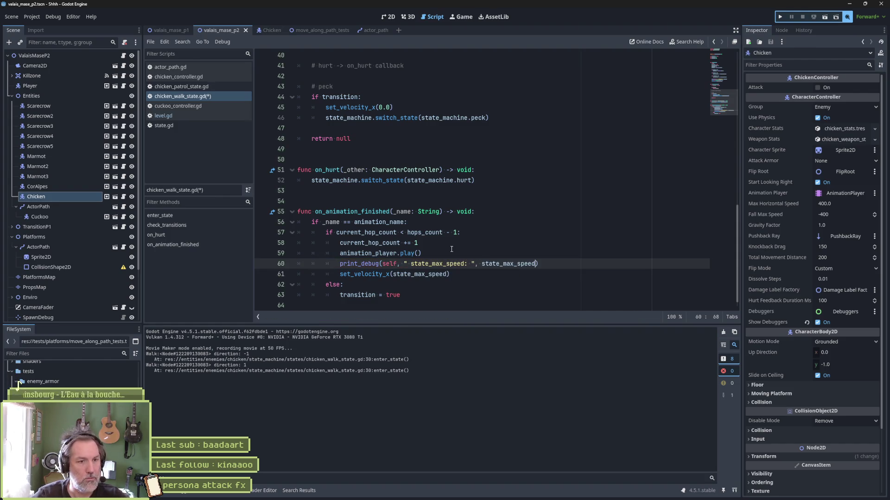
key(F6)
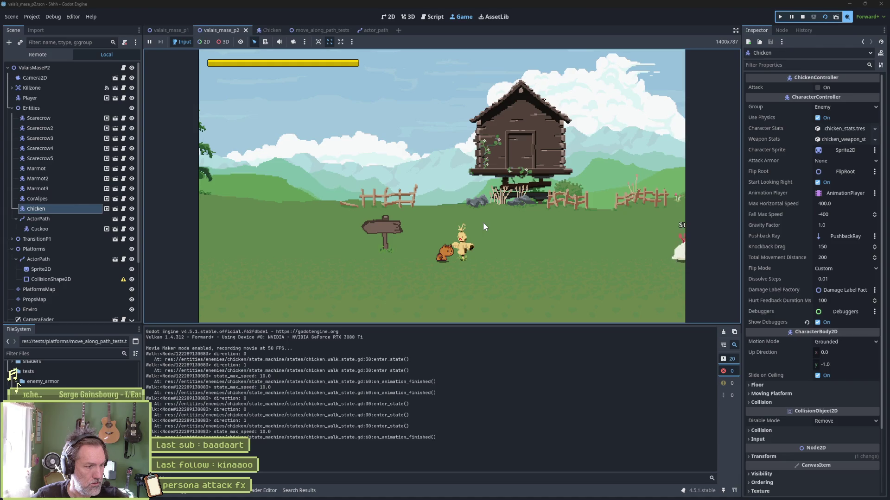
- Check the output's state_max_speed: 10.0 logs, then switch back to the walk state script
key(ctrl+F3)
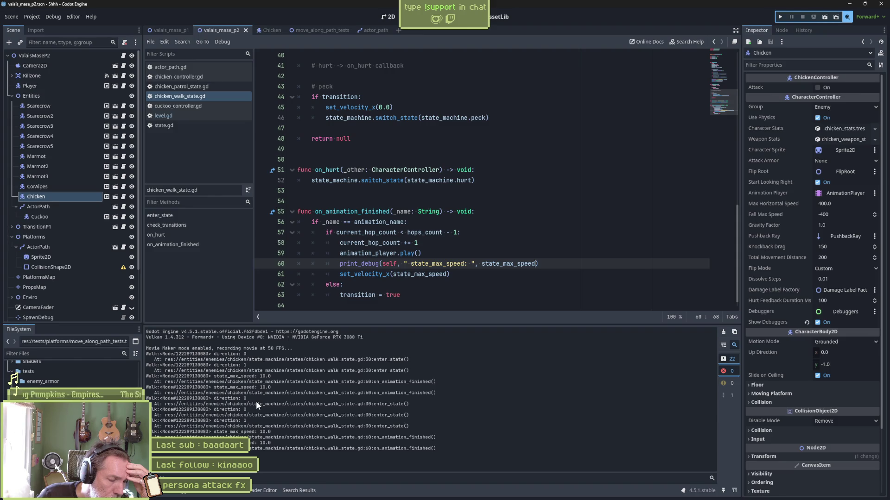
- Review enter_state and the peck transition in chicken_walk_state.gd
scroll(487, 181, up, 6)
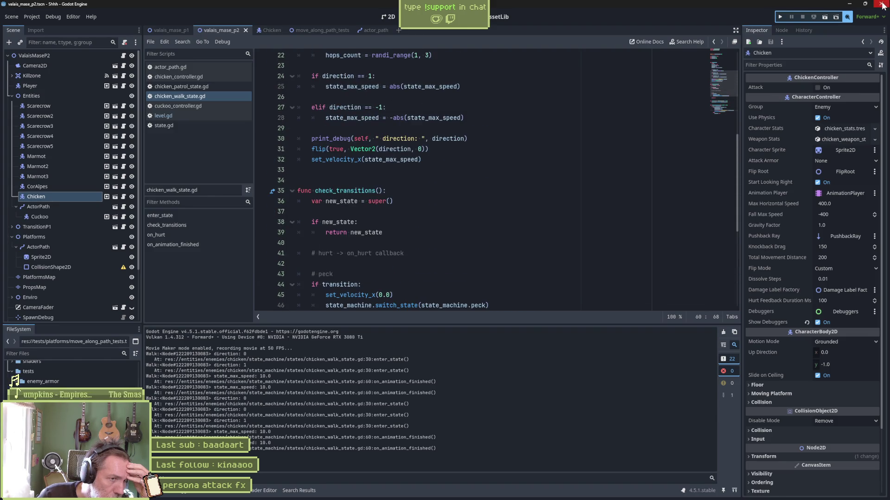
scroll(388, 198, up, 7)
scroll(388, 197, down, 4)
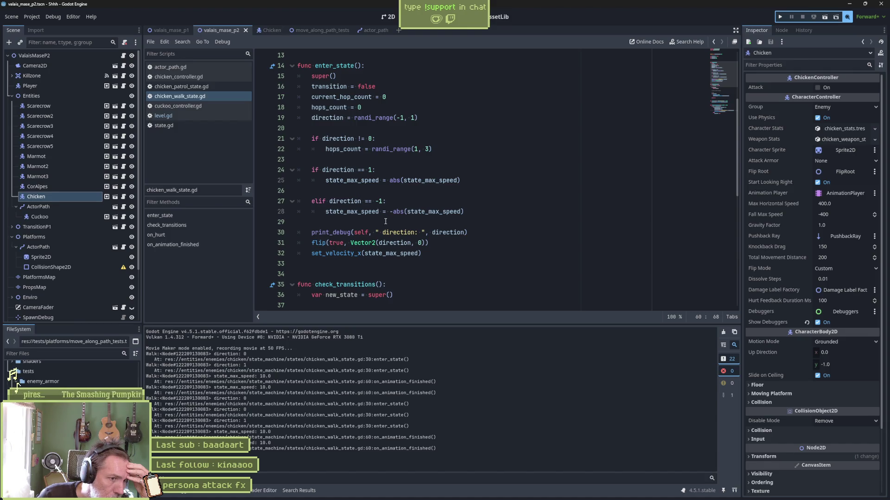
mouse_move(435, 237)
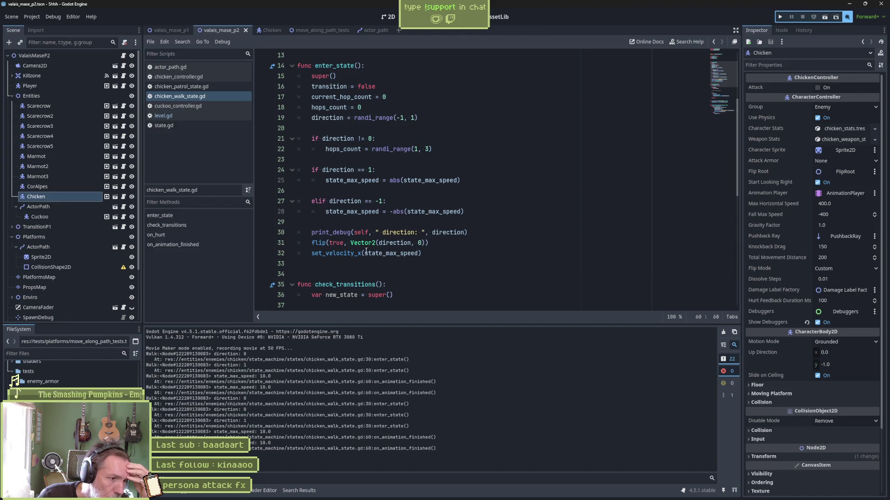
scroll(427, 249, down, 4)
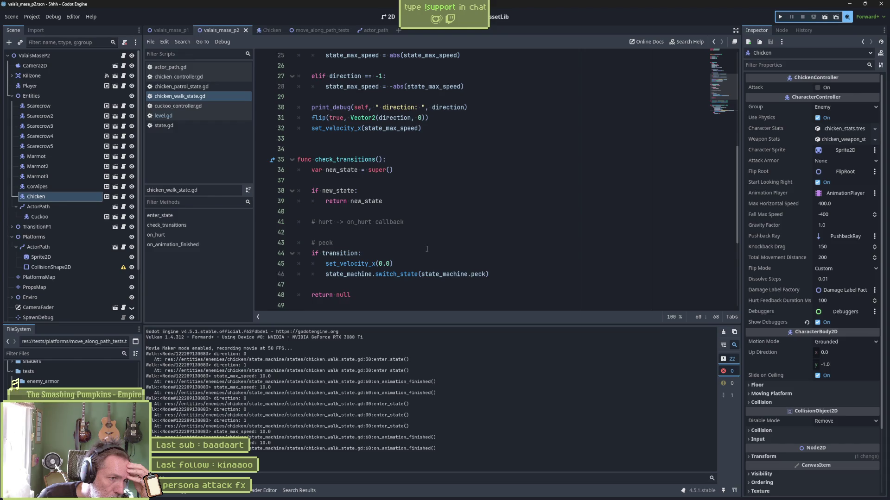
double_click(478, 274)
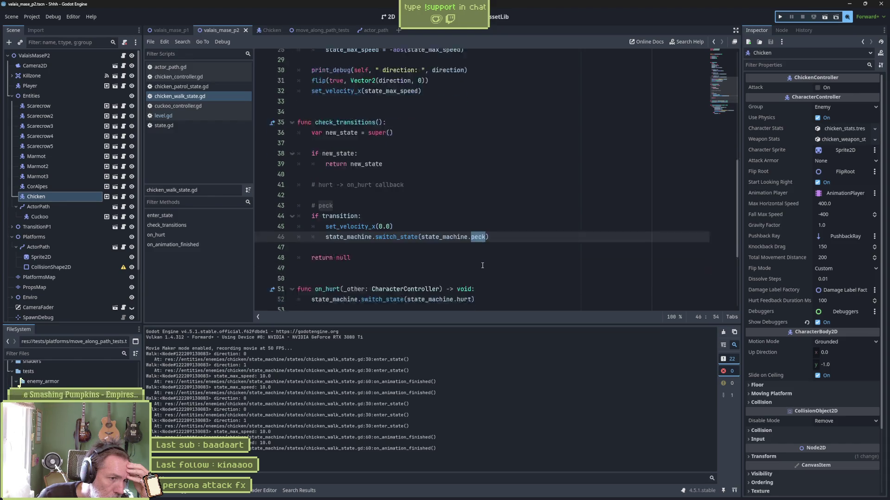
- Check the on_animation_finished handler, then run the level again
scroll(481, 267, down, 3)
scroll(481, 266, down, 2)
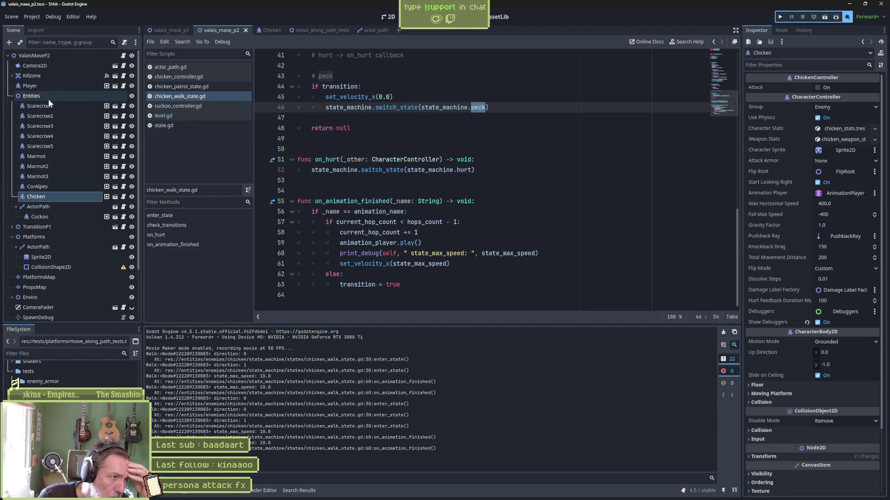
click(482, 206)
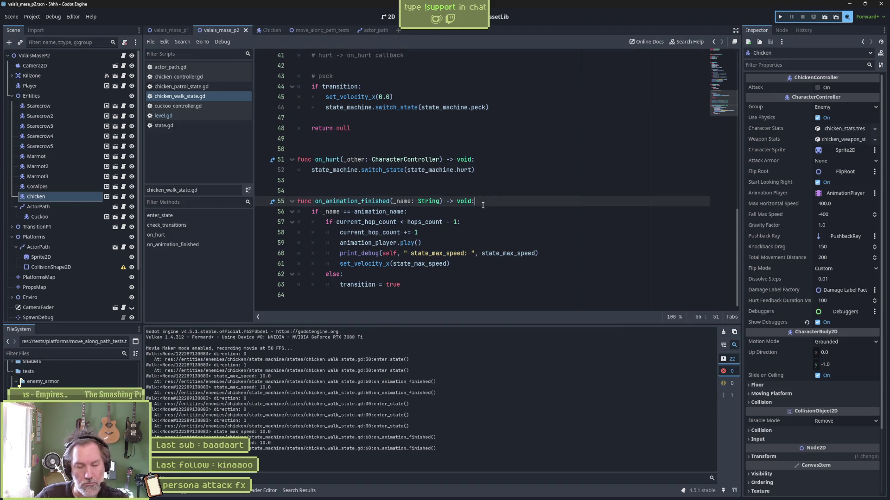
key(F6)
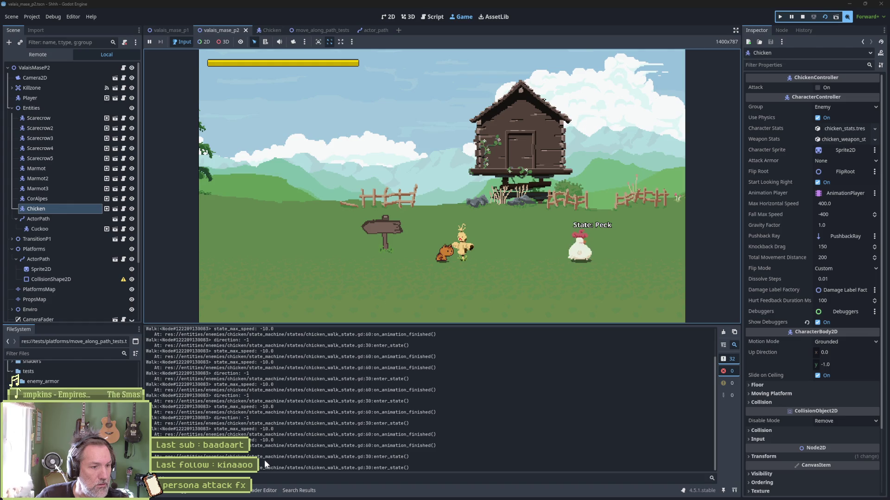
- After the run logs state_max_speed -10.0, return to chicken_walk_state.gd in the Script editor
key(ctrl+F3)
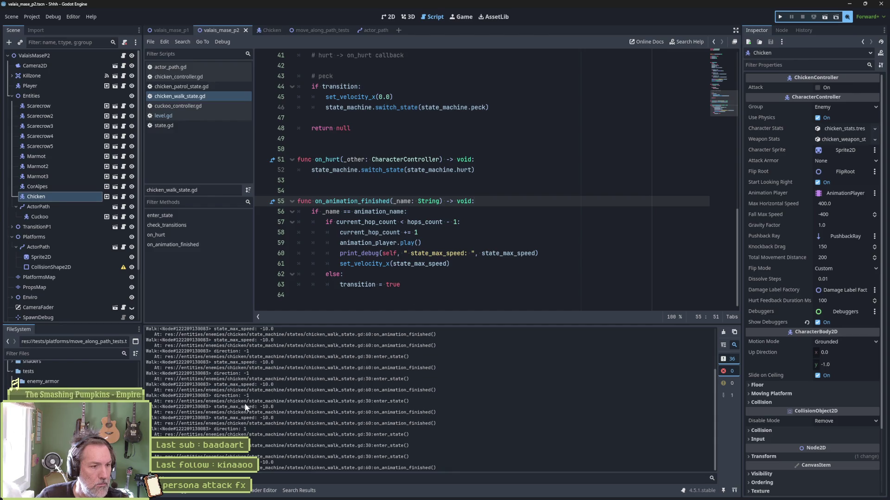
- Delete the print_debug line from on_animation_finished
click(544, 253)
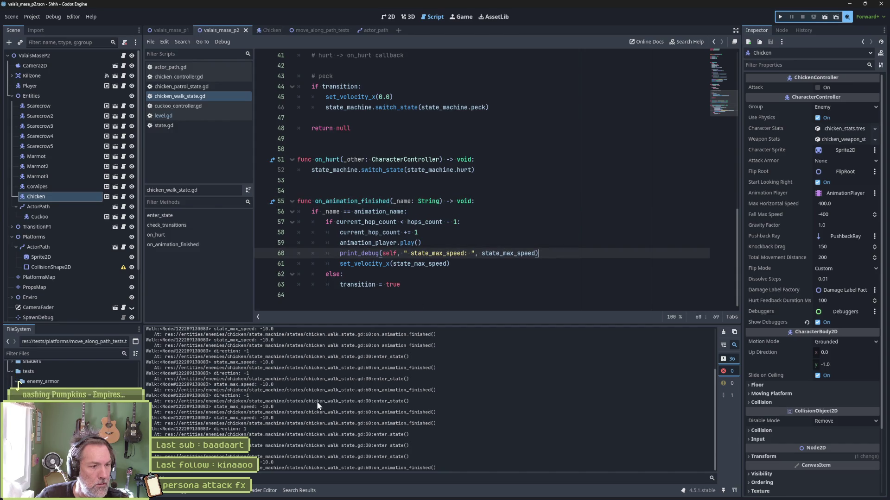
key(shift+Up)
key(BackSpace)
- Append state_max_speed to the enter_state print_debug after direction
scroll(461, 250, up, 7)
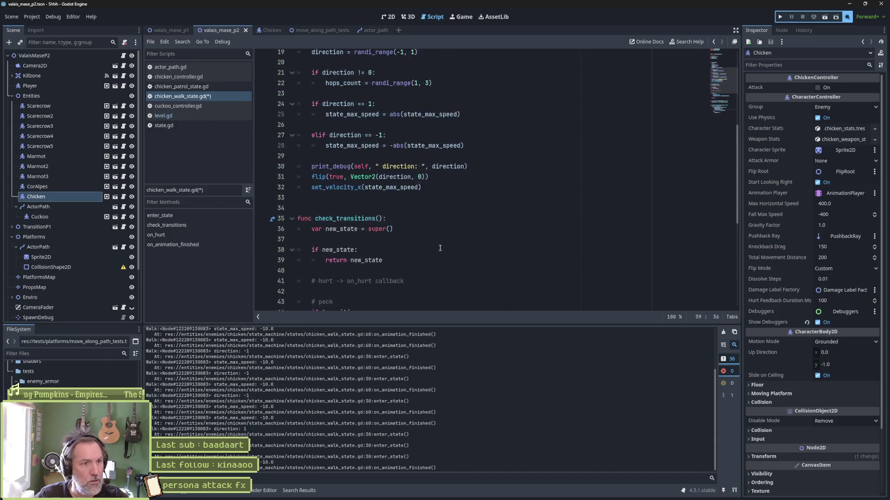
click(464, 170)
text(, ")
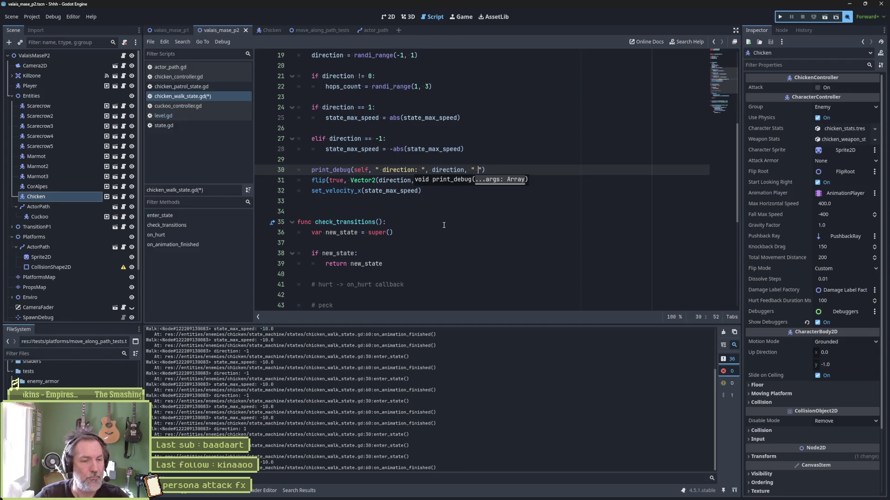
double_click(434, 149)
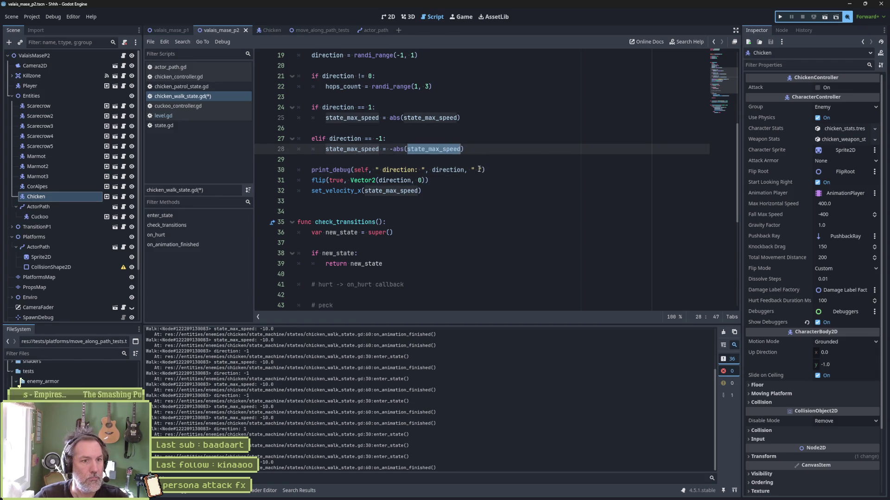
middle_click(480, 169)
text(", state_max_speed)
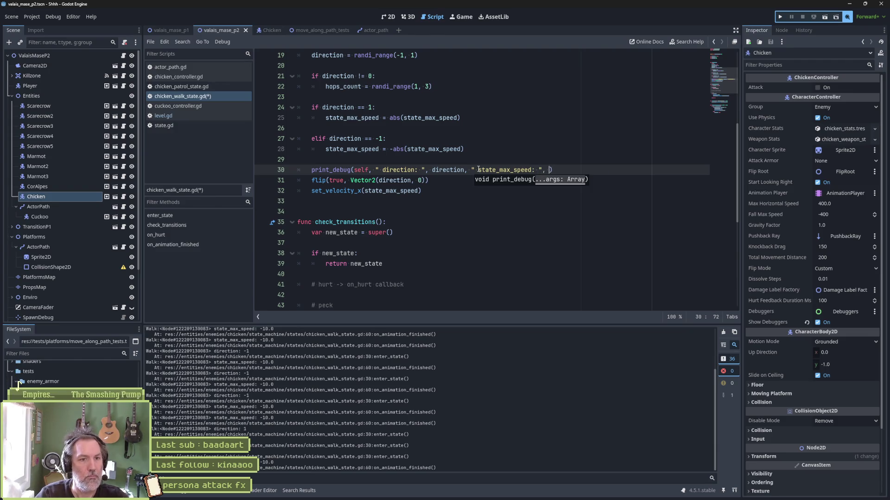
- Run the level to check the paired direction and state_max_speed output, then review state_max_speed uses
key(F6)
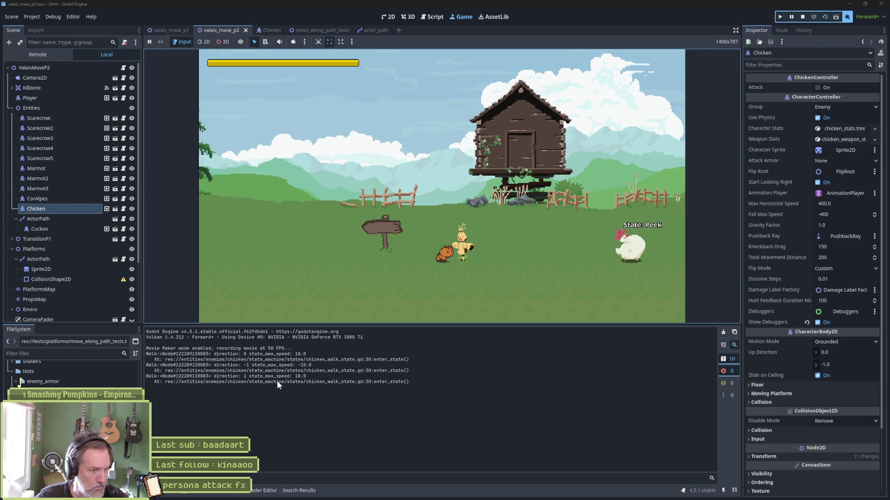
click(802, 17)
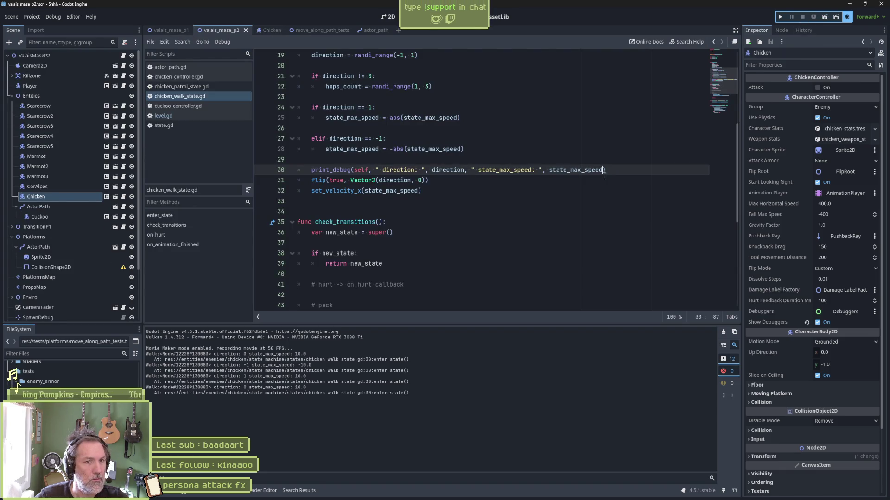
double_click(586, 170)
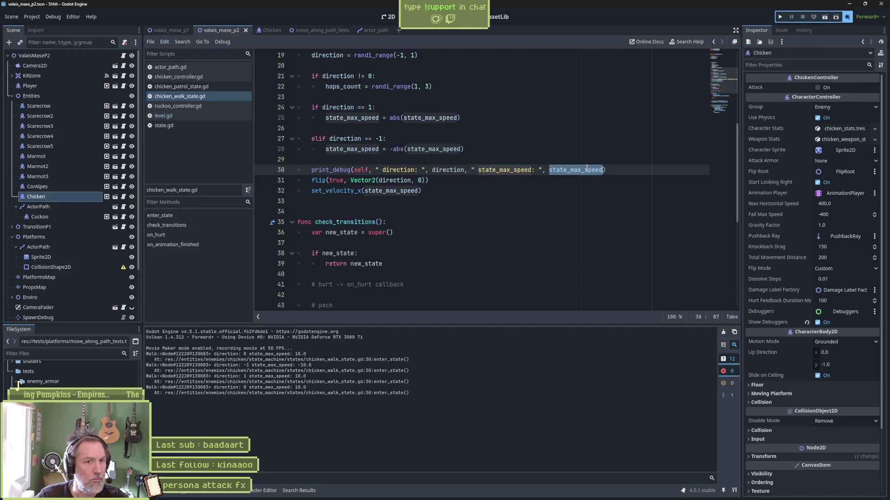
double_click(420, 118)
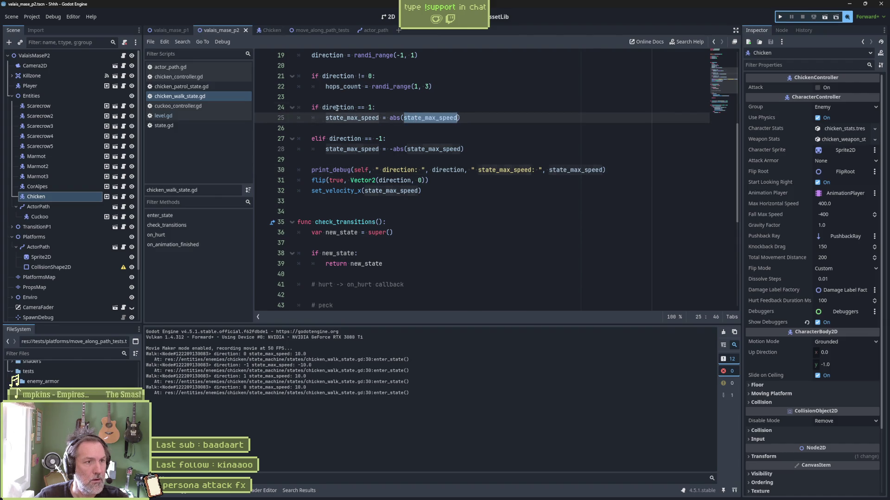
mouse_move(447, 118)
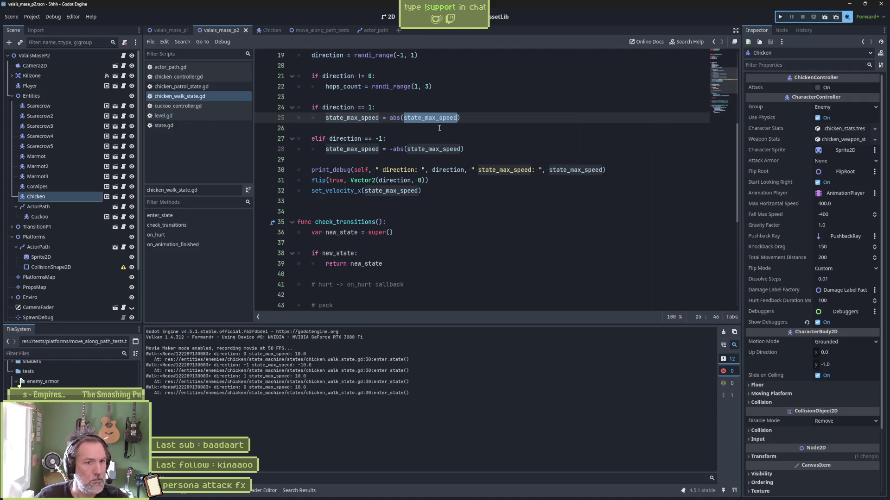
- Test the level with set_velocity_x on line 60 commented out, then delete that line
scroll(426, 151, down, 7)
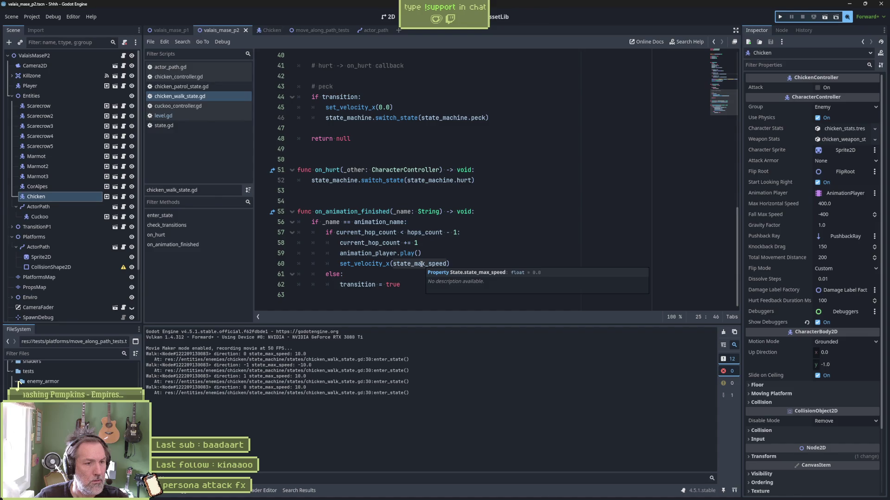
mouse_move(421, 264)
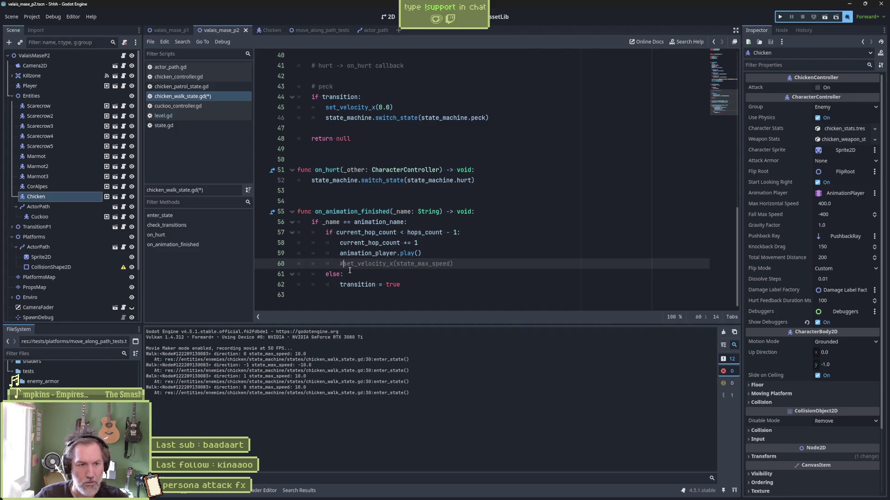
key(F6)
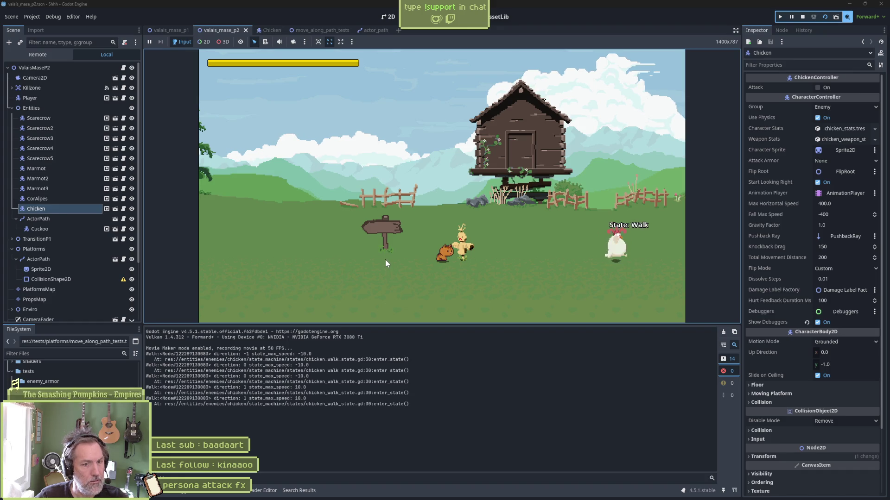
key(F8)
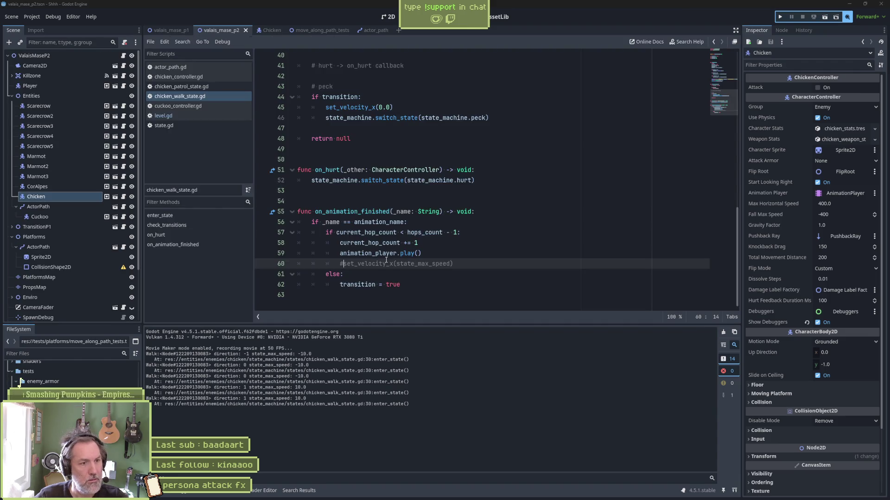
key(ctrl+shift+k)
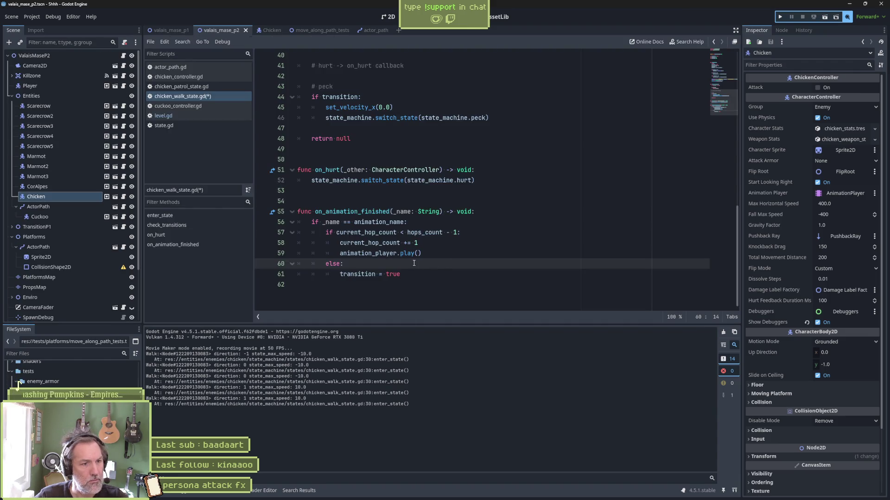
- Inspect the hop-repeat code around current_hop_count, then switch to the Chicken scene
drag(422, 254, 340, 253)
drag(419, 243, 334, 244)
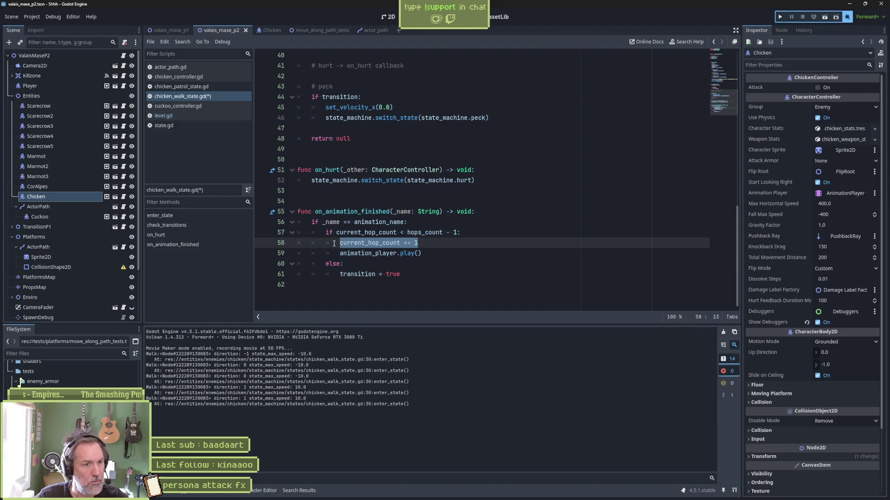
double_click(353, 243)
scroll(424, 253, up, 10)
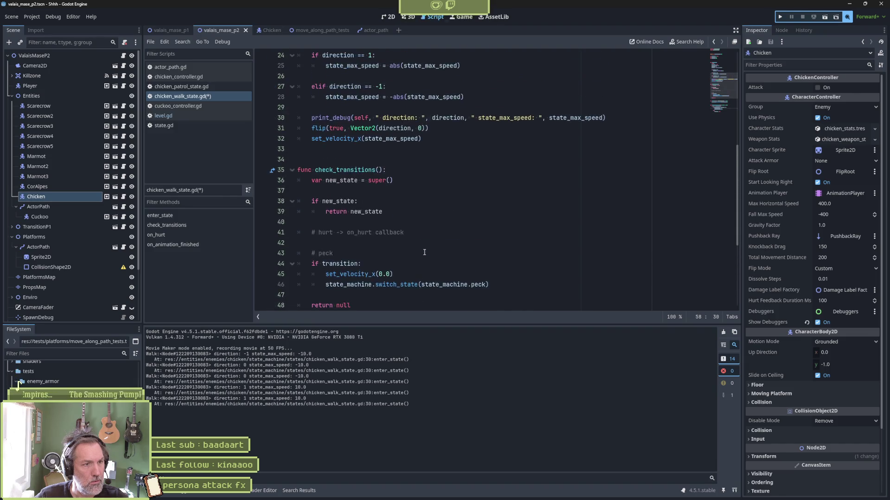
mouse_move(422, 253)
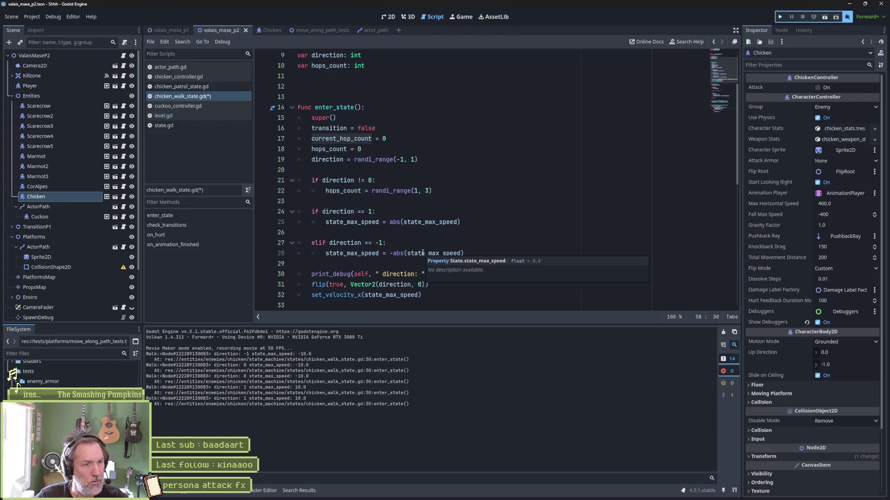
scroll(414, 253, down, 5)
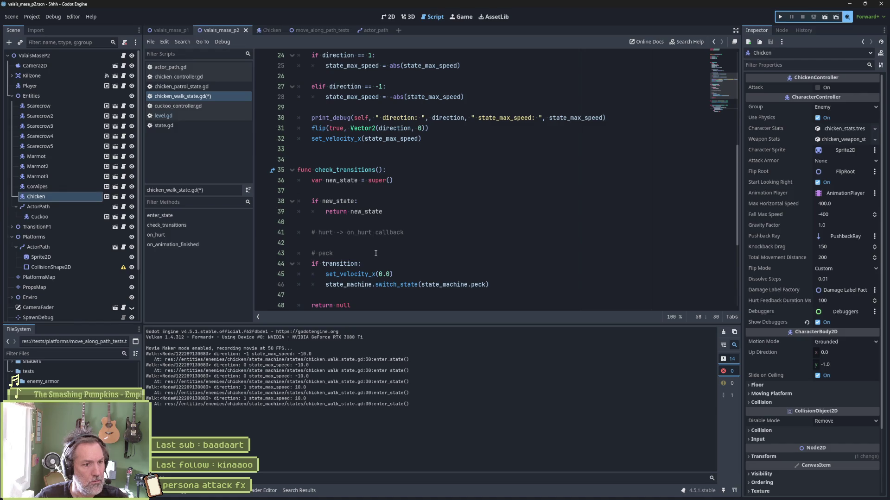
scroll(376, 253, down, 2)
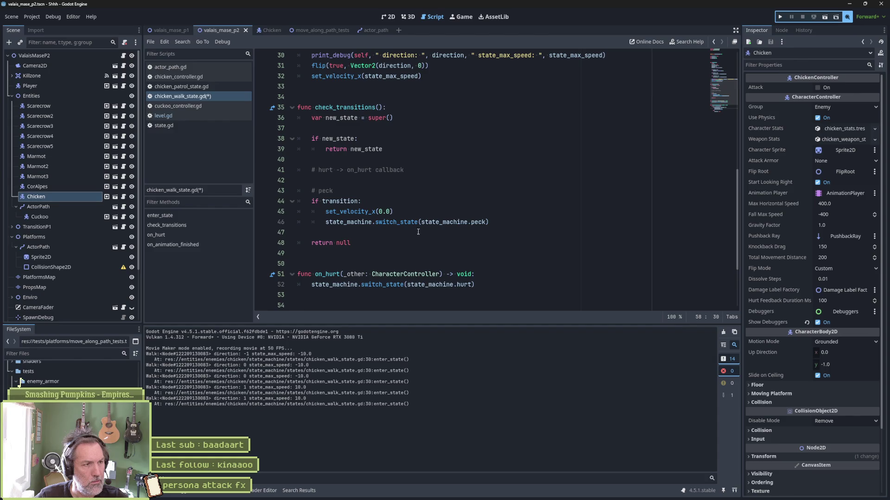
click(263, 30)
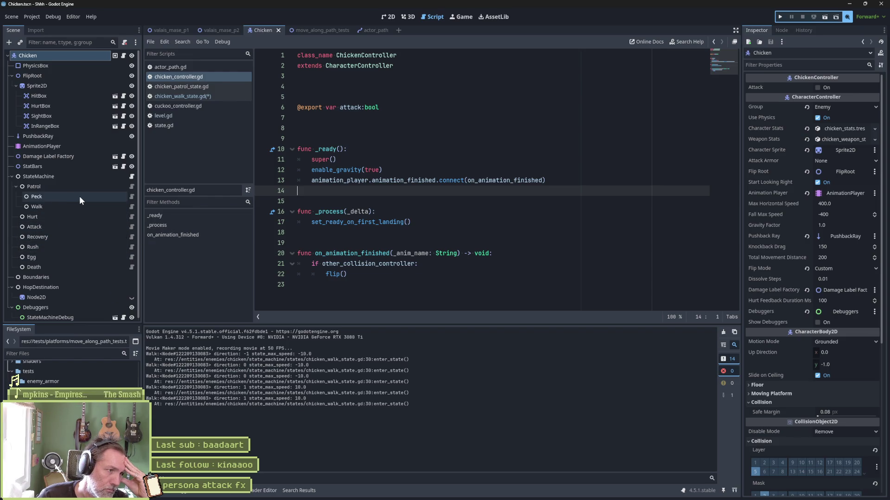
- Comment out set_velocity_x in chicken_patrol_state.gd's enter_state and save
click(131, 187)
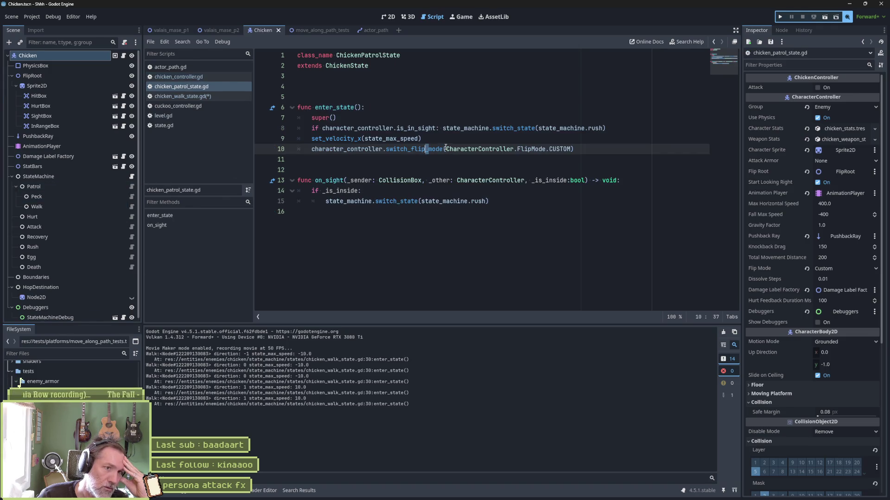
click(312, 138)
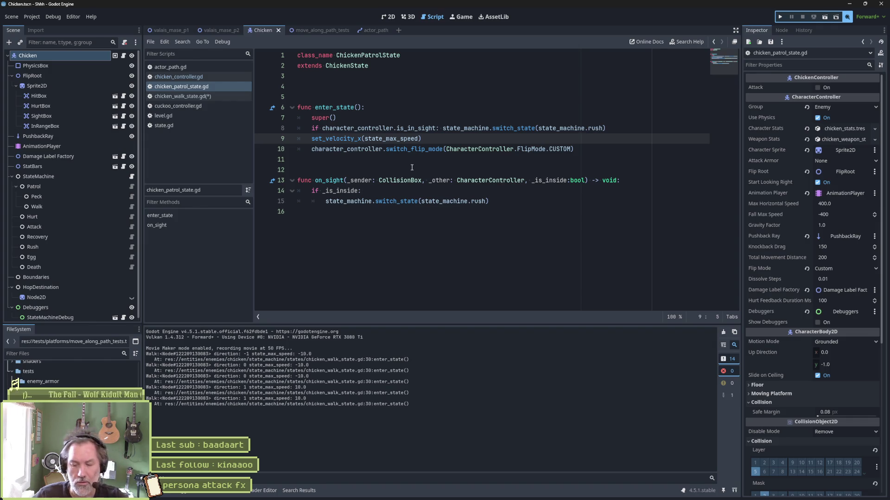
text(#)
key(ctrl+s)
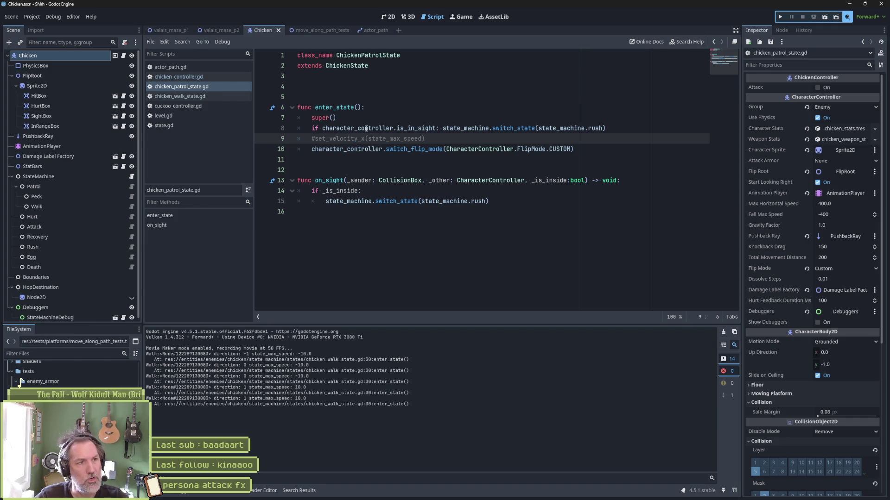
- Run the valais_mase_p2 level to test the chicken, then stop it
click(218, 29)
key(F6)
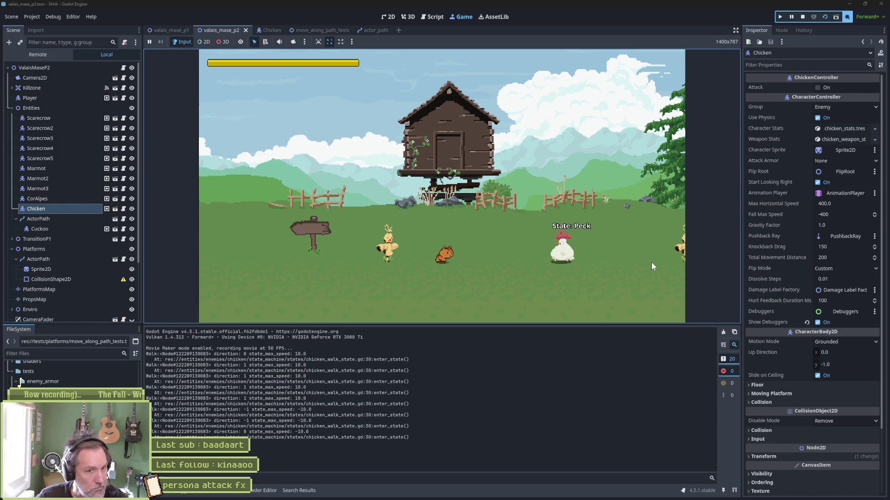
key(F8)
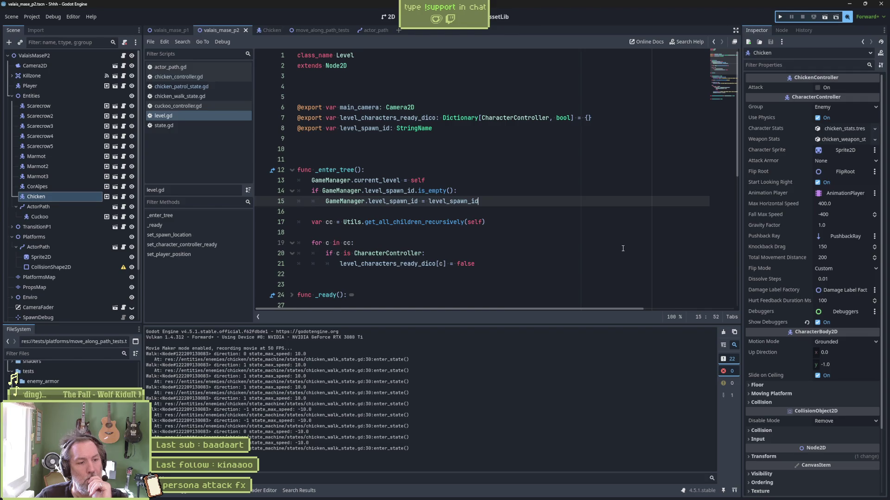
- Compare the Peck (0.0) and Walk (10.0) State Max Speed values, then open chicken_patrol_state.gd
click(266, 31)
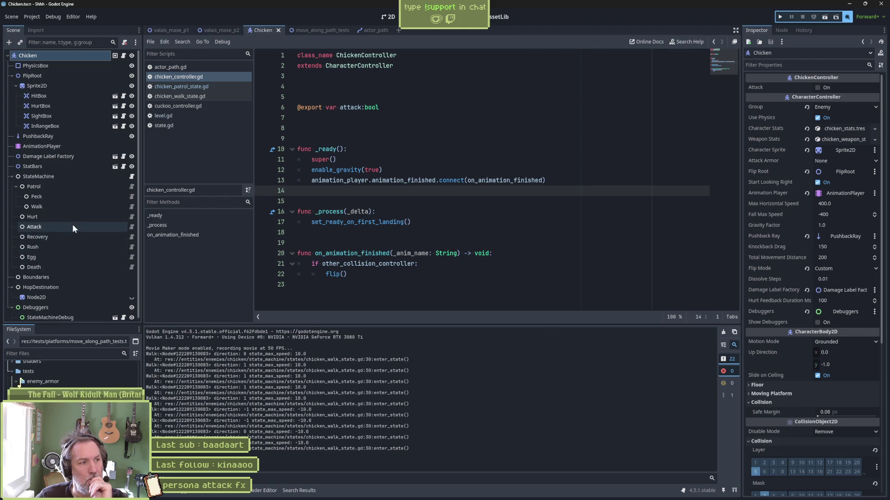
click(92, 197)
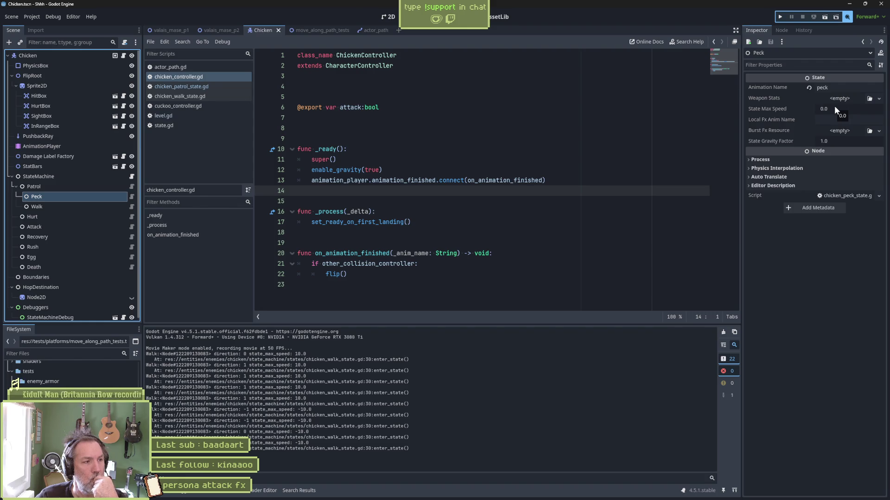
click(85, 210)
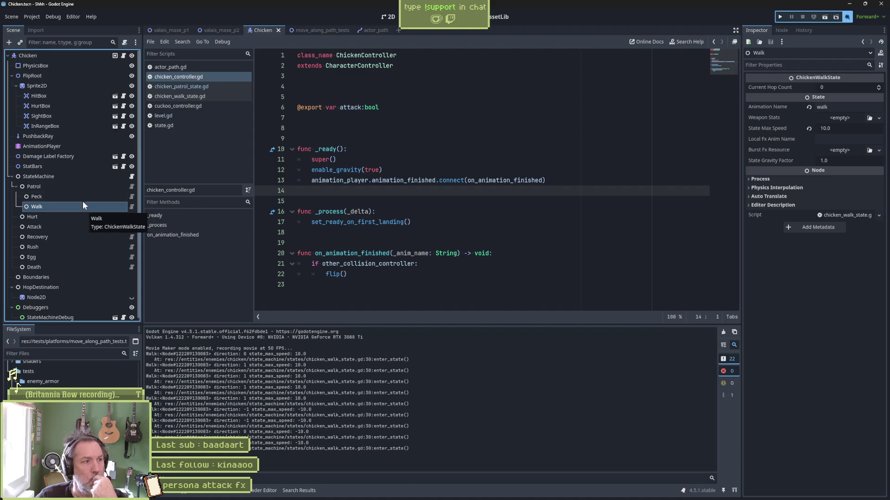
click(82, 199)
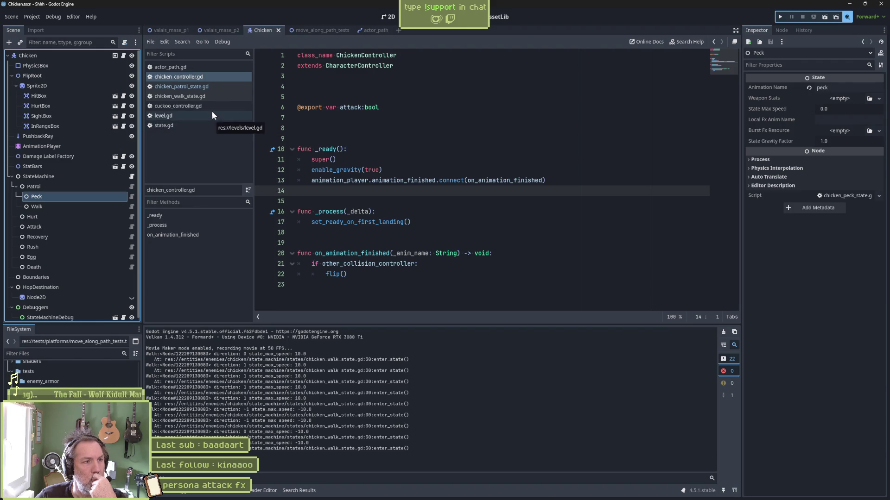
click(218, 87)
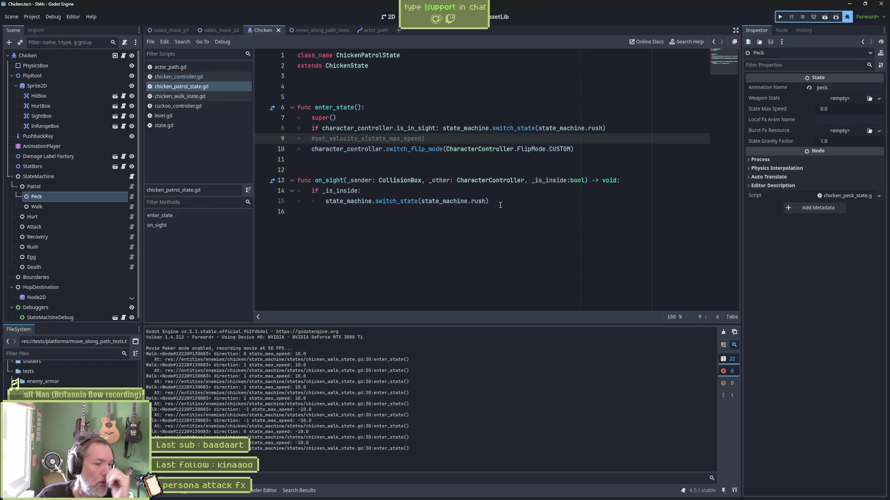
- Search all project files for CharacterController.FlipMode
click(534, 149)
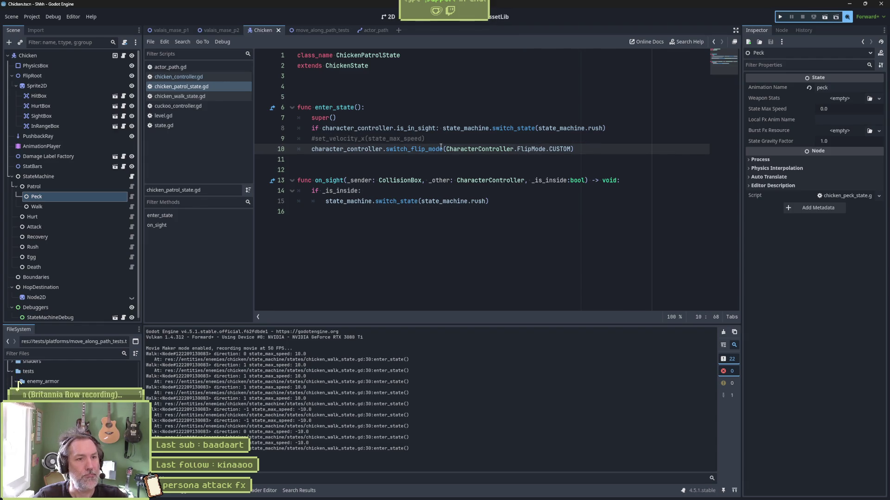
drag(446, 149, 546, 149)
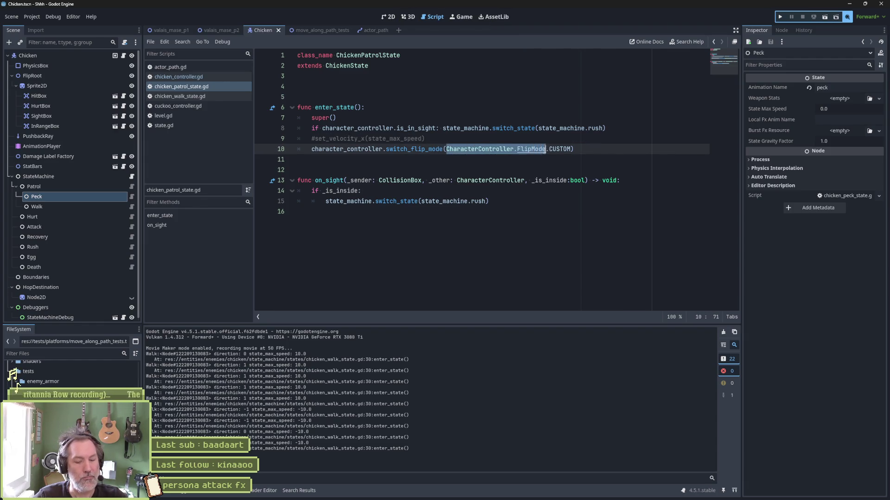
key(ctrl+shift+f)
click(445, 285)
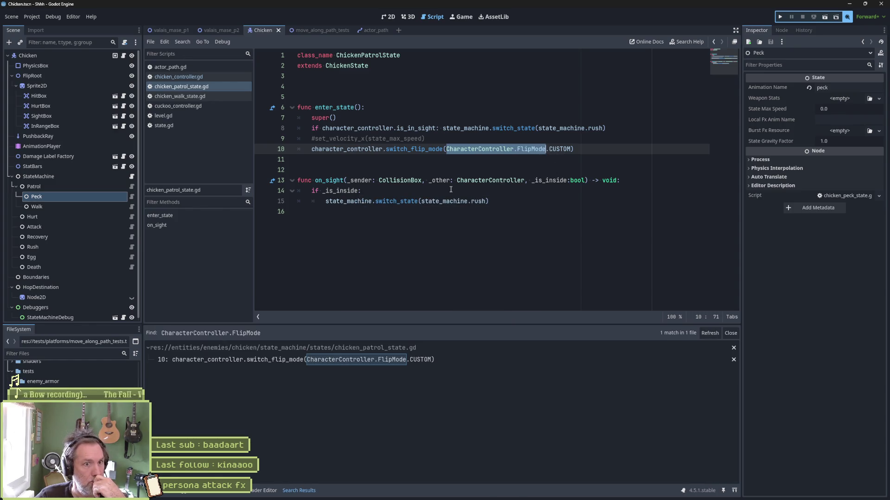
- Search all project files for FlipMode.CUSTOM instead
click(478, 168)
double_click(521, 149)
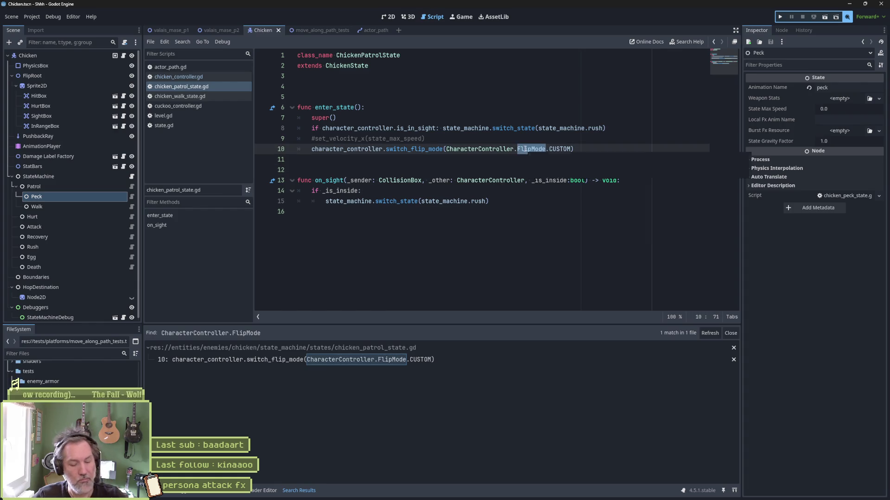
shift+click(570, 149)
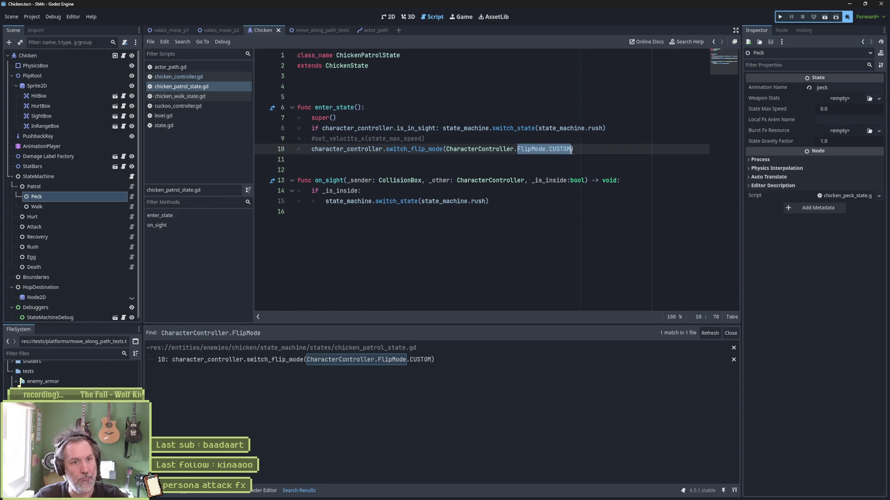
key(ctrl+shift+f)
click(443, 286)
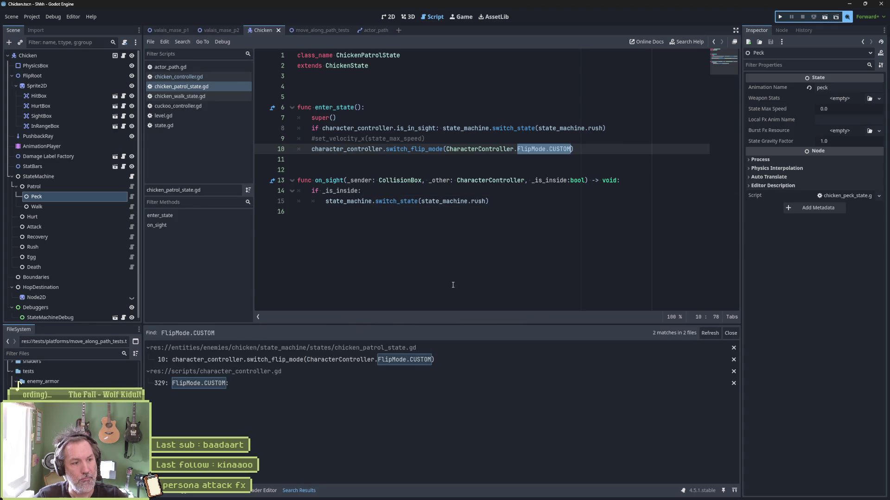
- Review the FlipMode.CUSTOM branch and _forced_direction in character_controller.gd
click(394, 384)
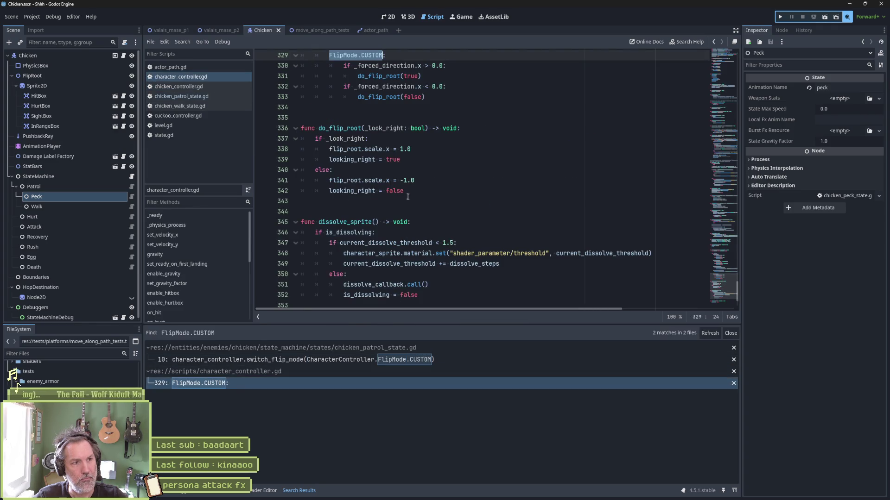
scroll(408, 197, up, 4)
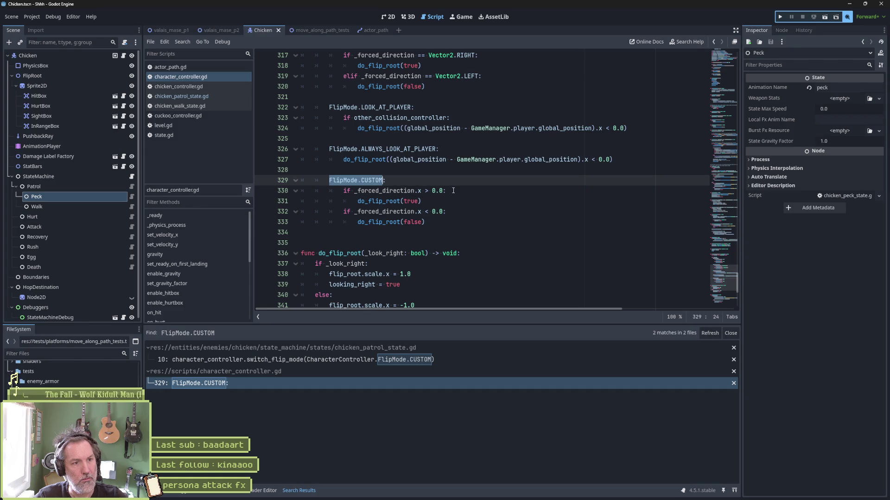
double_click(400, 191)
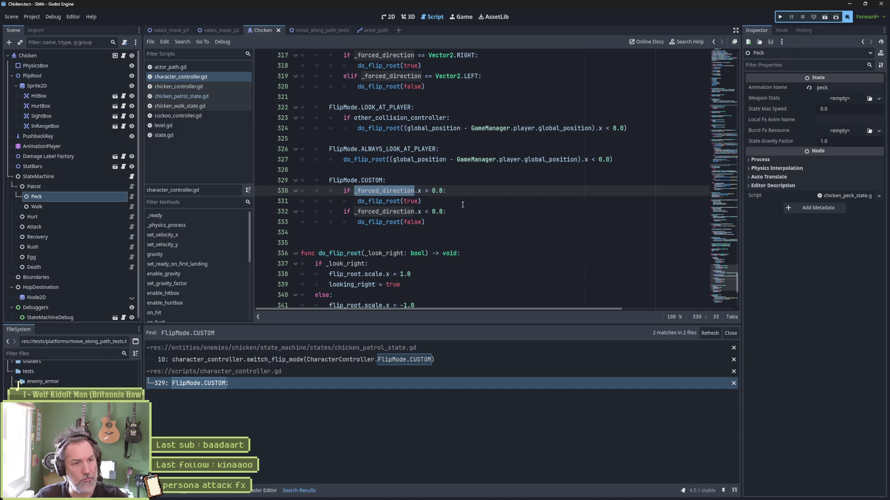
scroll(447, 206, up, 3)
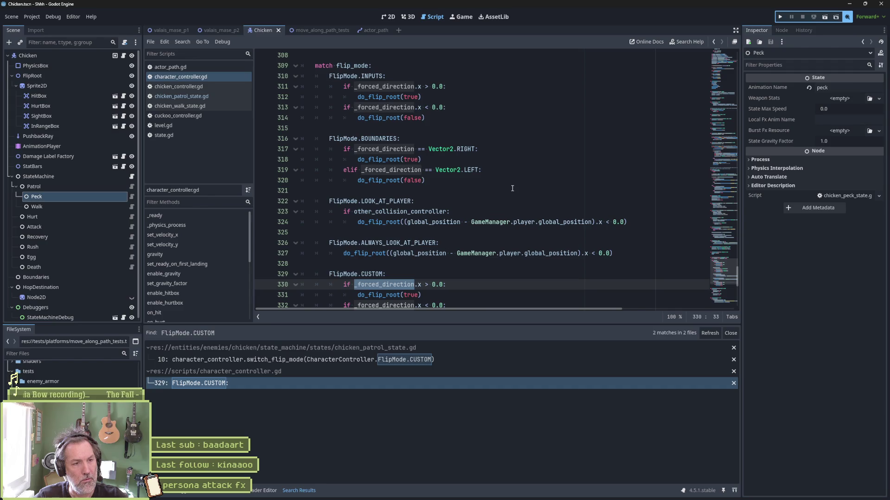
scroll(484, 177, down, 2)
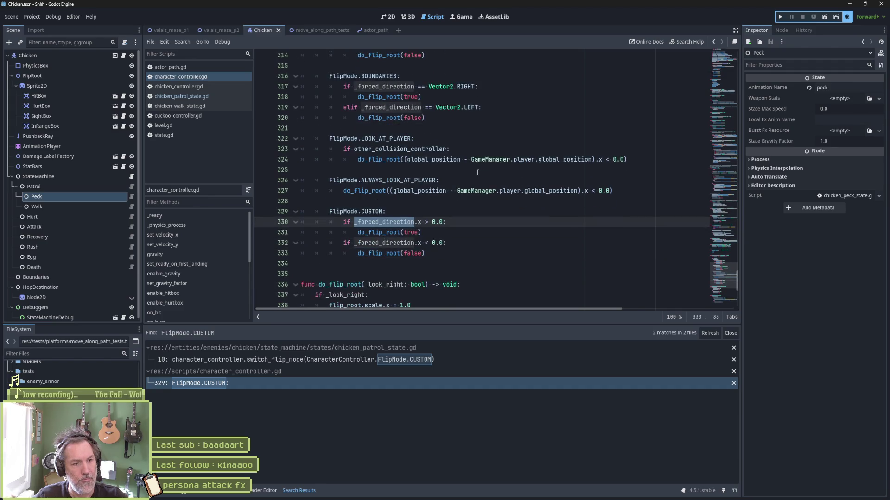
click(483, 198)
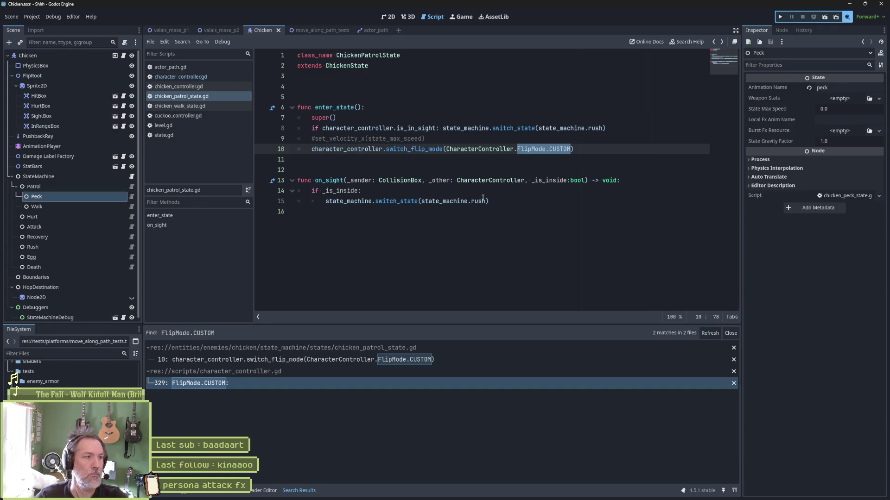
- Copy the set_velocity_x(state_max_speed) call from the walk state's enter_state
double_click(335, 108)
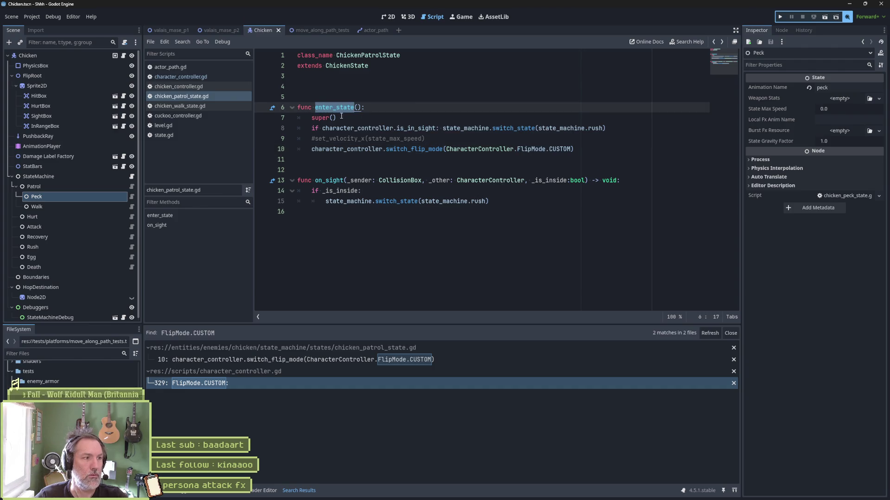
drag(517, 149, 571, 149)
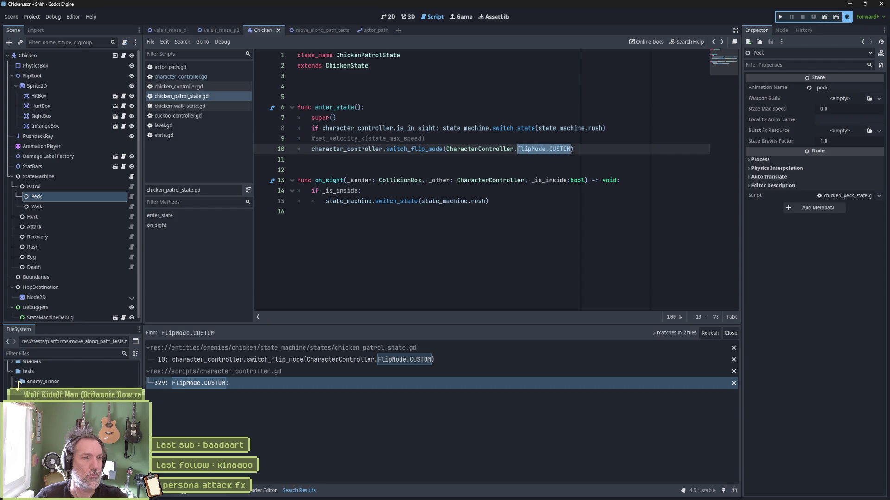
click(131, 197)
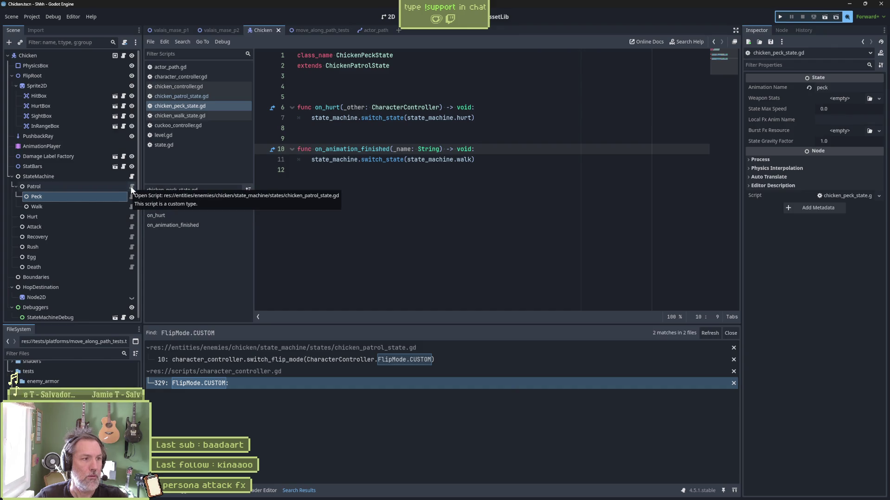
click(131, 206)
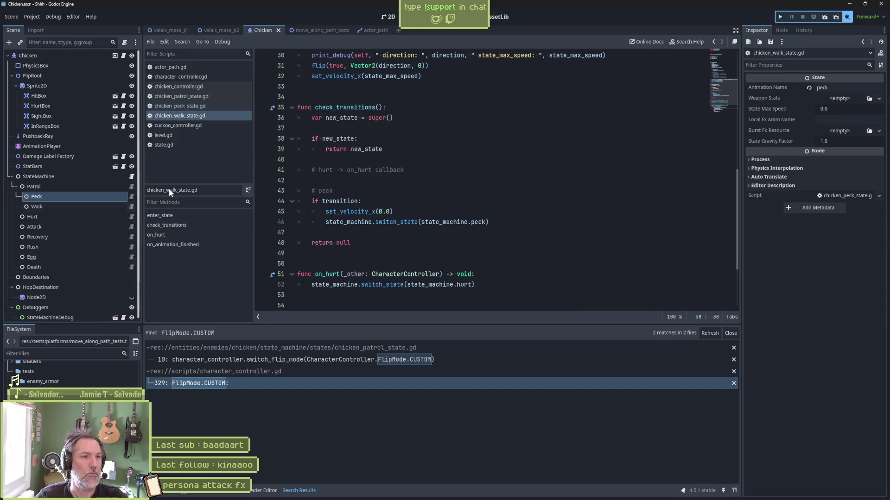
scroll(462, 191, up, 4)
scroll(462, 191, up, 2)
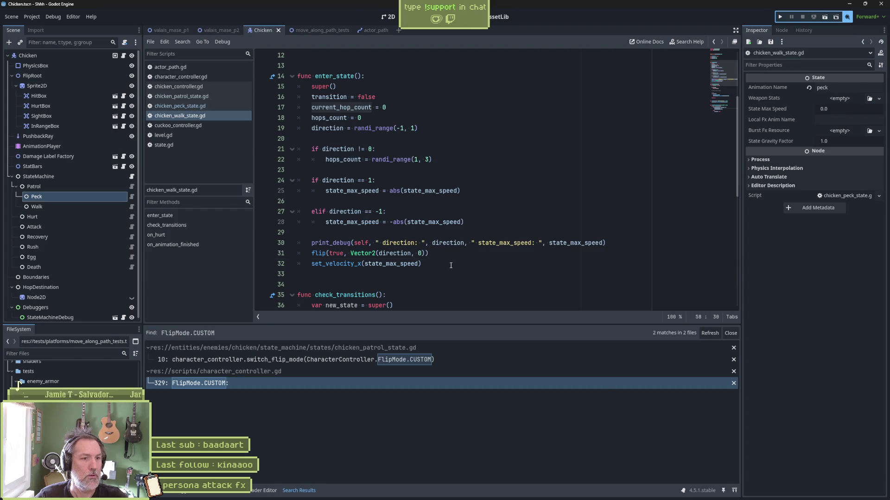
drag(452, 264, 459, 253)
key(ctrl+c)
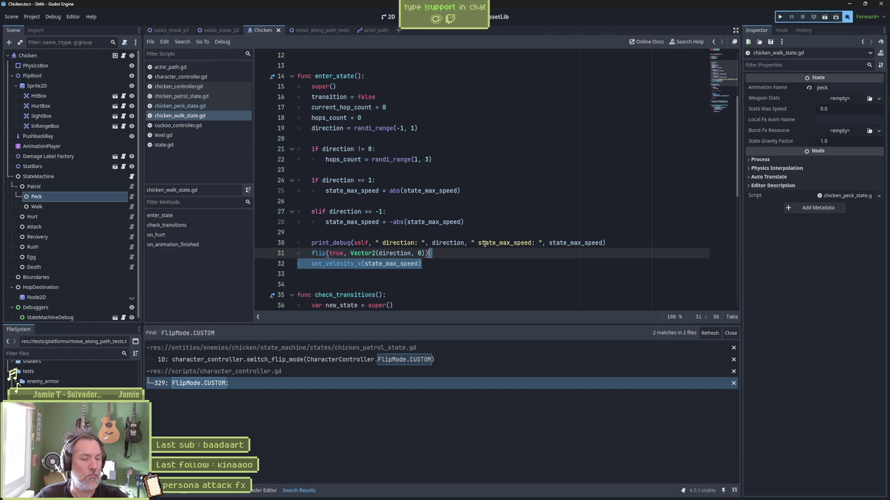
- Add func enter_state(): with set_velocity_x(state_max_speed) to chicken_peck_state.gd and save
click(131, 196)
click(384, 96)
key(Return)
key(Return)
key(Return)
key(Up)
key(Up)
text(func enter_state():)
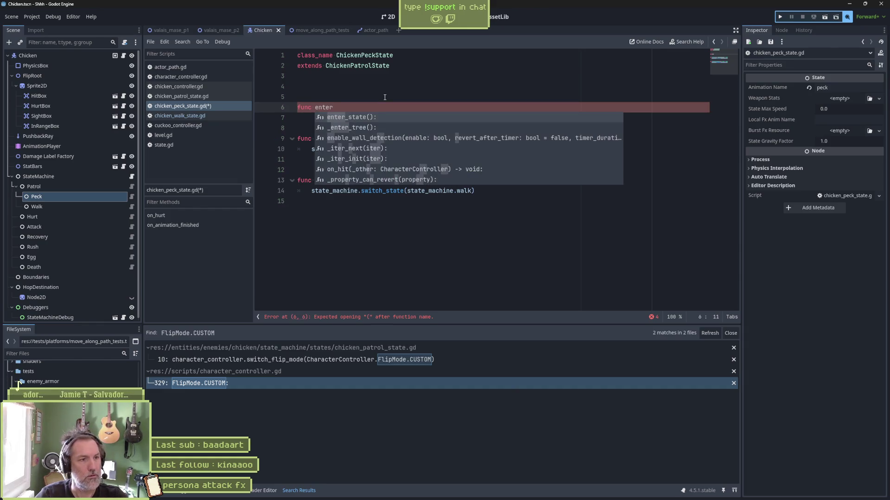
key(Return)
key(ctrl+v)
key(ctrl+s)
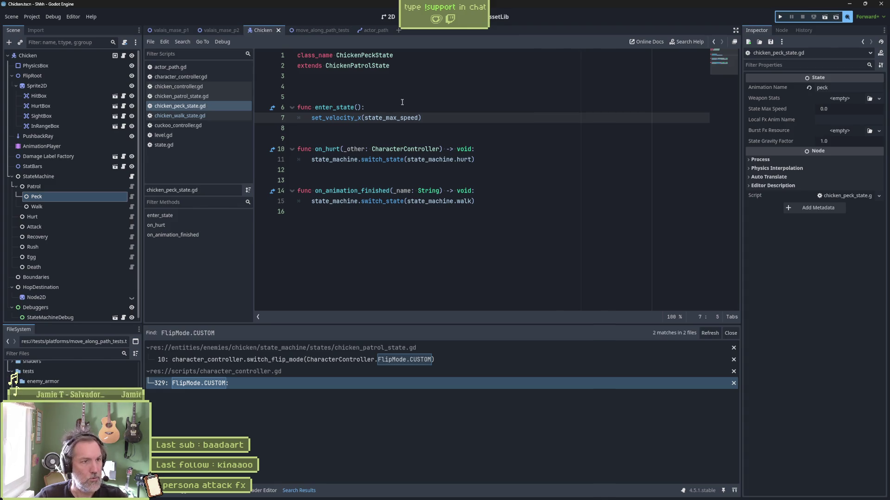
- Test-run valais_mase_p2, walking the cat right toward the chicken, then return to the Chicken scene
click(224, 30)
key(F6)
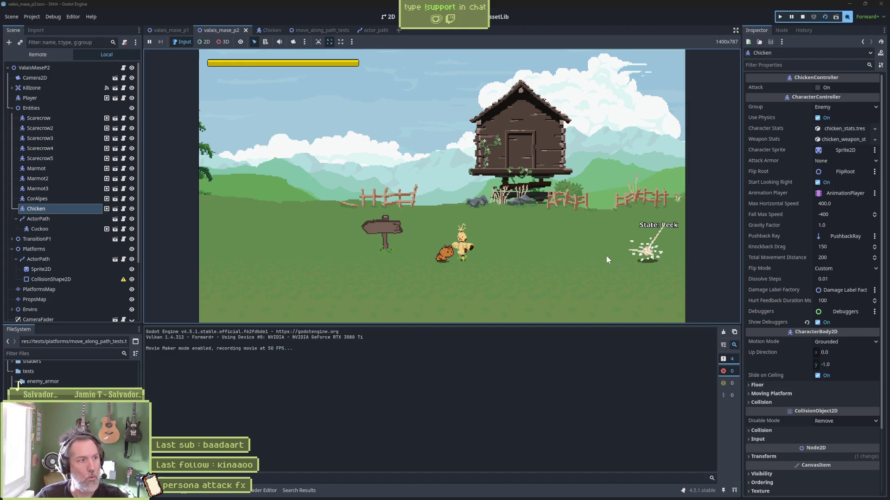
key(Right)
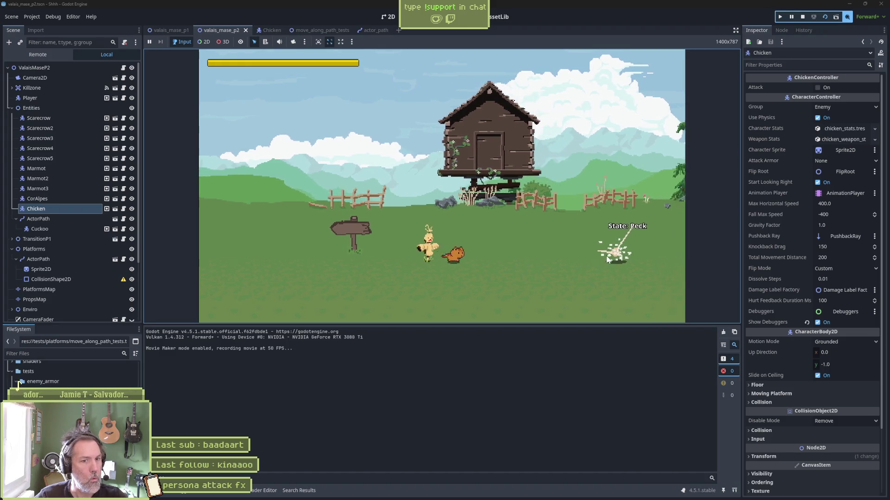
key(Right)
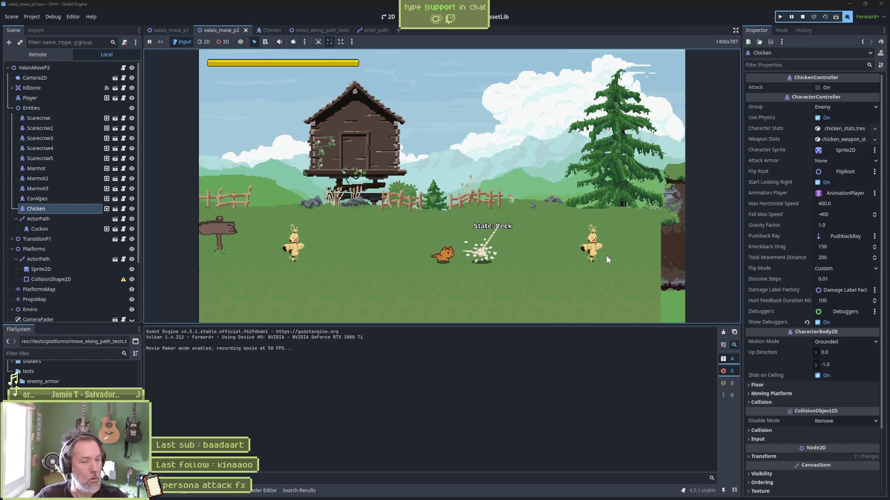
key(F8)
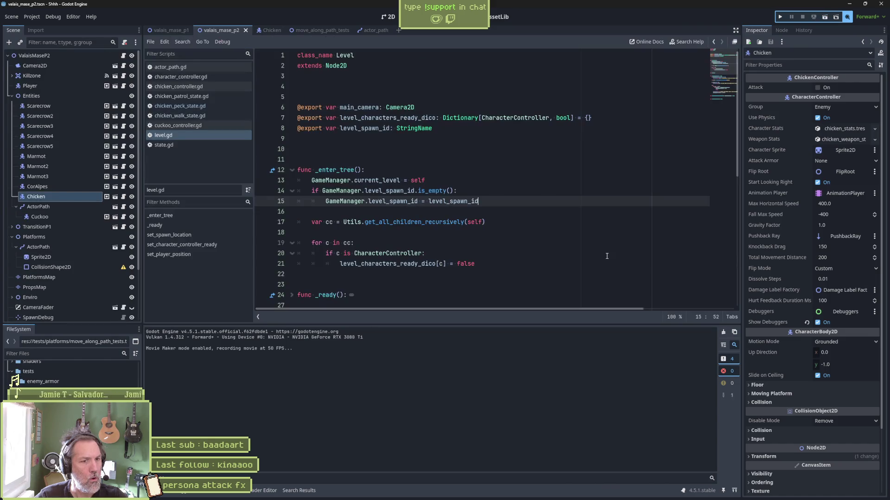
key(F6)
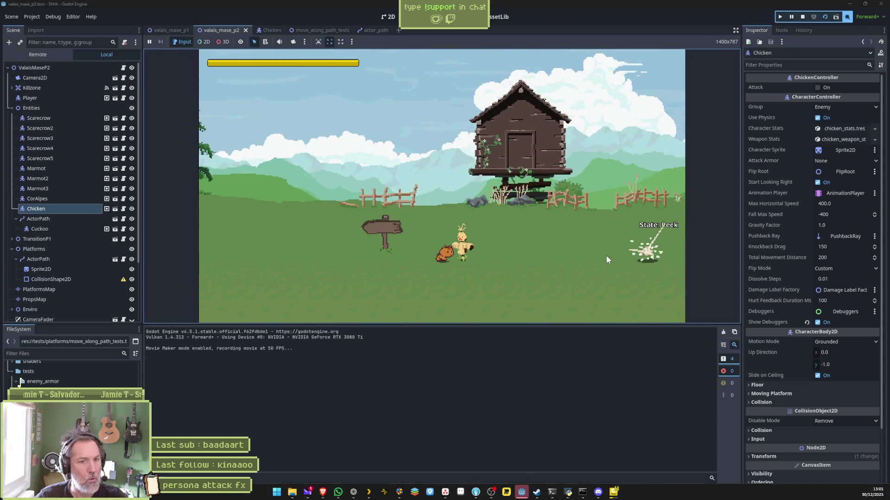
key(F8)
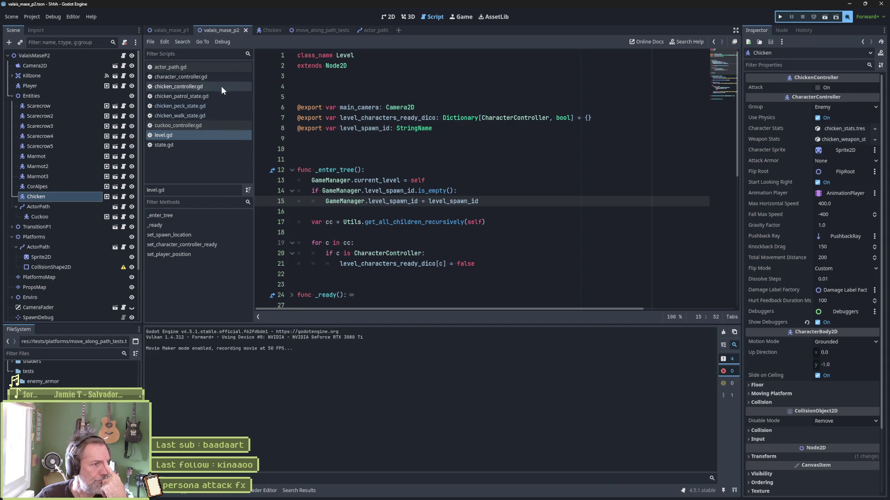
click(262, 29)
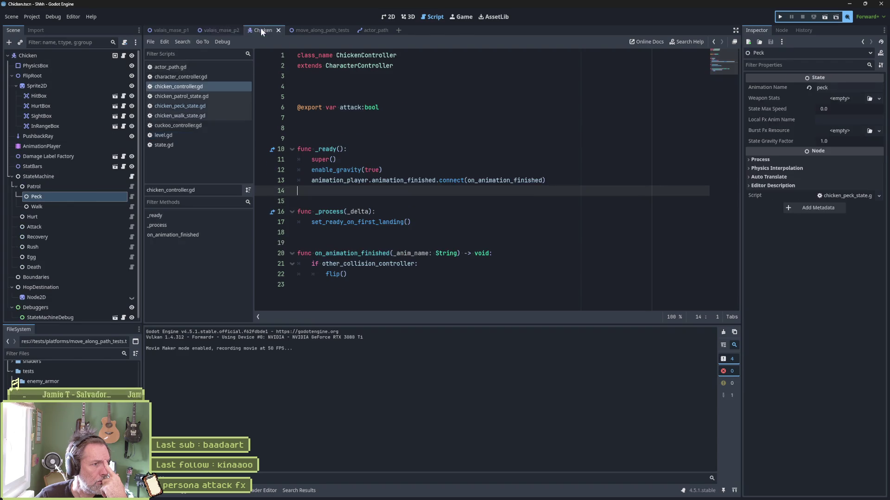
- Insert super() as the first line of the peck state's enter_state, save, and run valais_mase_p2
click(132, 196)
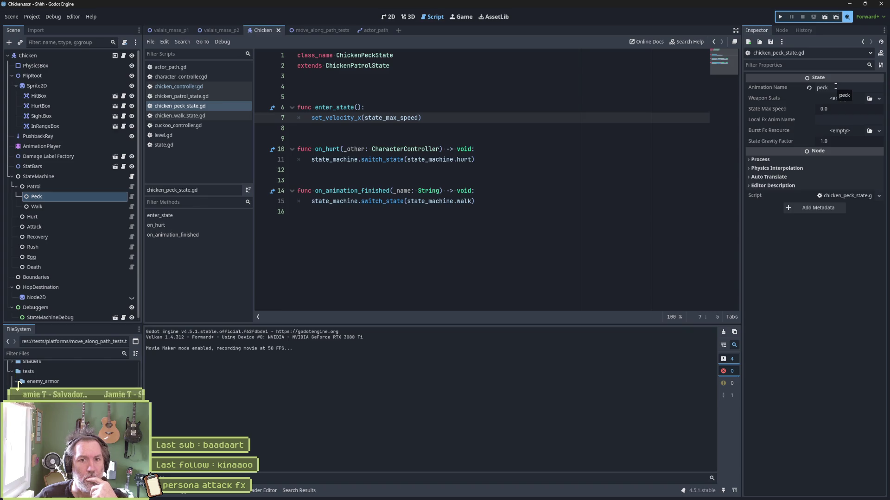
click(393, 103)
key(Return)
text(super())
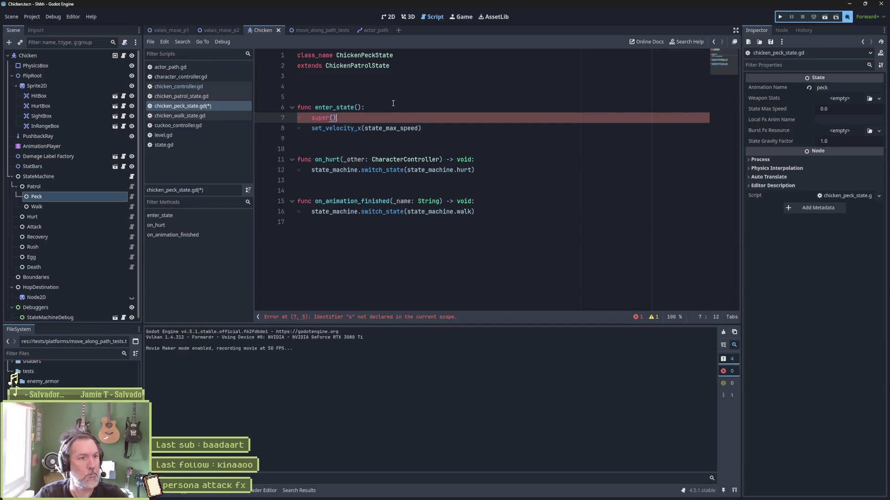
key(ctrl+s)
click(230, 29)
key(F6)
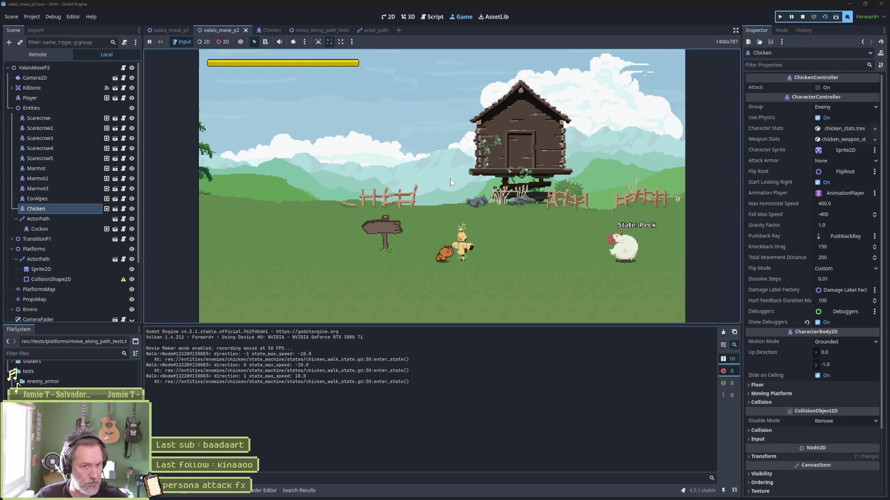
- Stop the game, select the logged speed value in Output, and open chicken_walk_state.gd in the Chicken scene
key(F8)
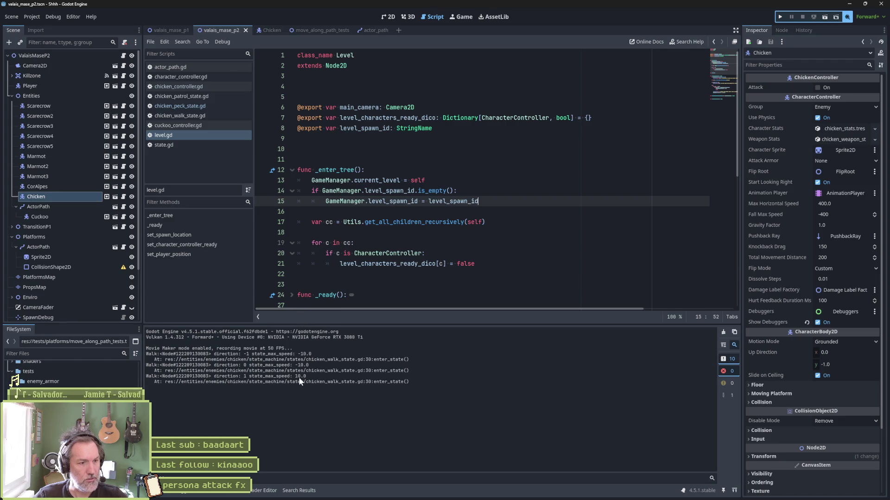
drag(249, 376, 306, 375)
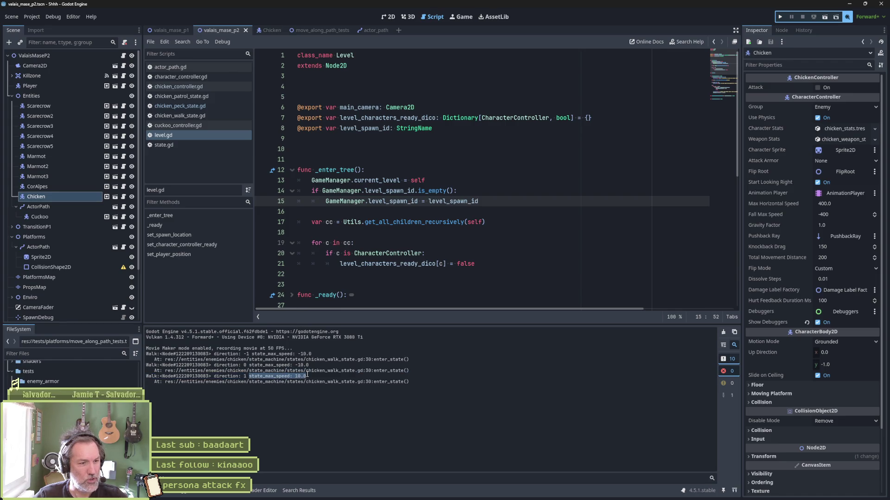
click(106, 197)
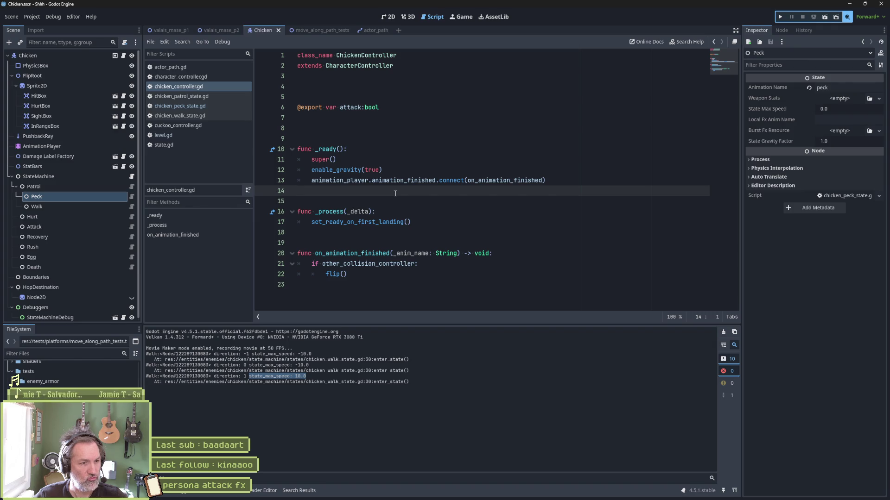
click(206, 115)
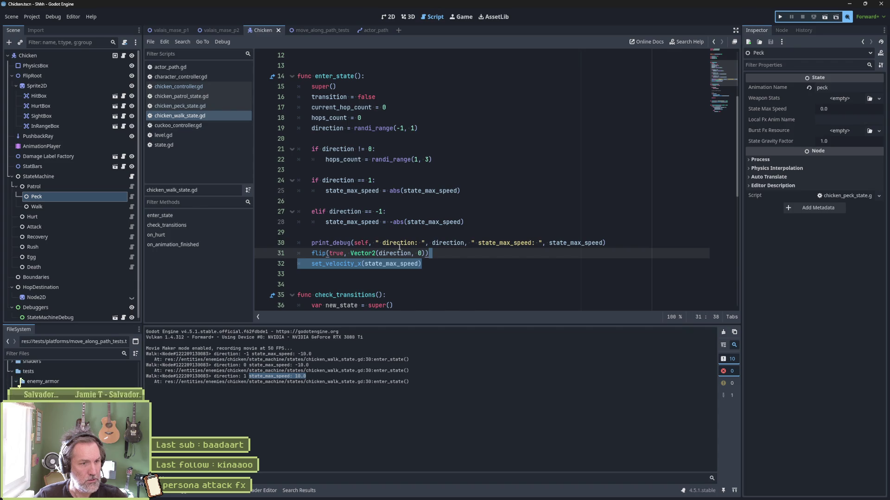
- Inspect state_max_speed in the walk state's debug print and set_velocity_x call, then go to chicken_patrol_state.gd
double_click(572, 244)
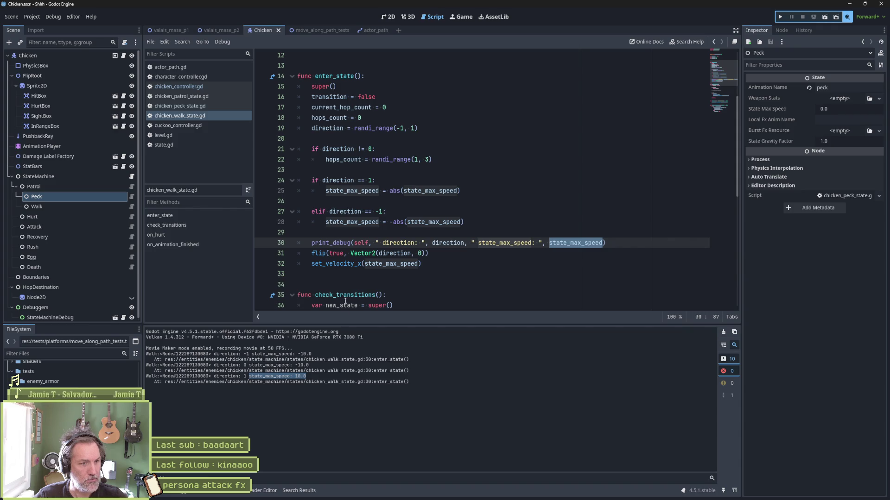
click(375, 264)
double_click(375, 264)
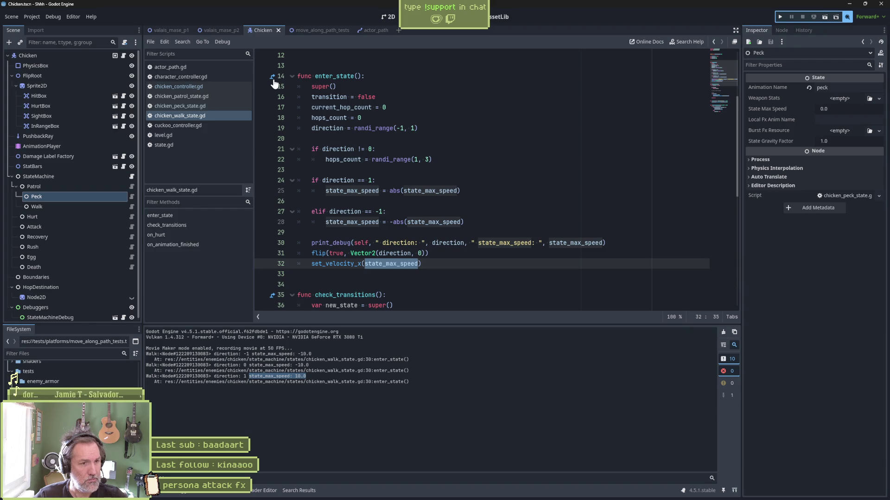
key(alt+Left)
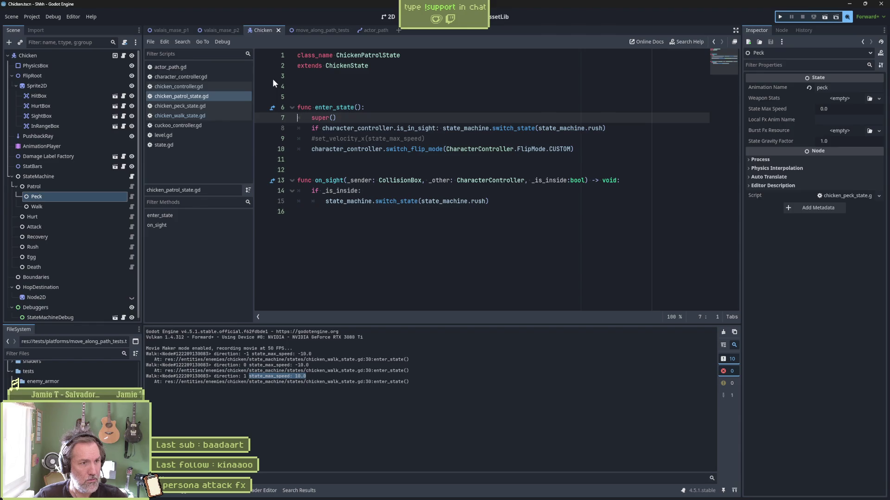
- Check how state.gd's base enter_state assigns state_max_speed, then return to chicken_walk_state.gd
click(272, 108)
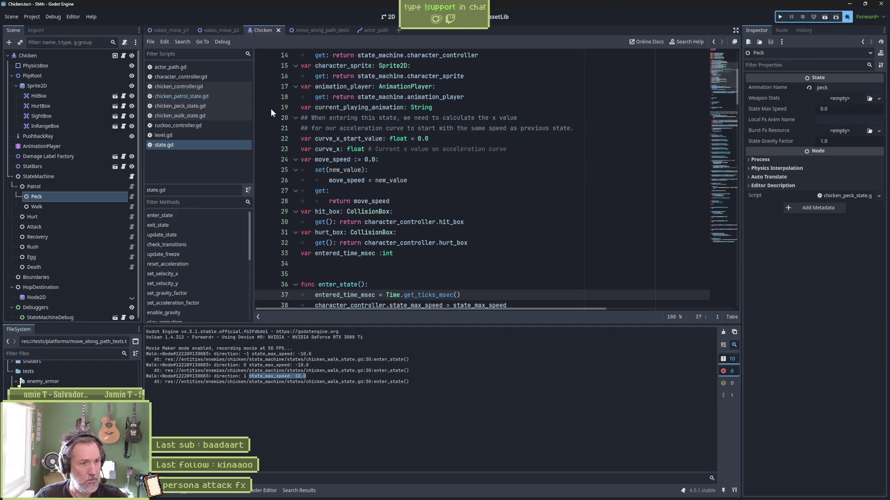
scroll(499, 165, down, 3)
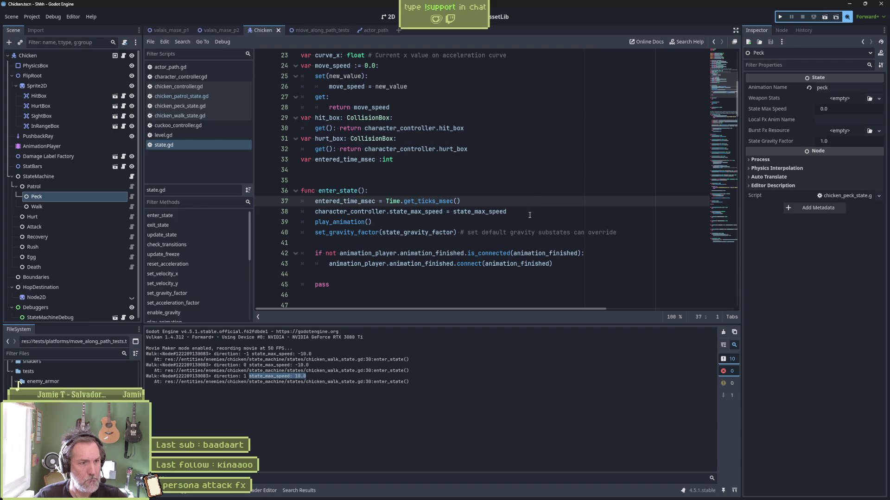
double_click(505, 211)
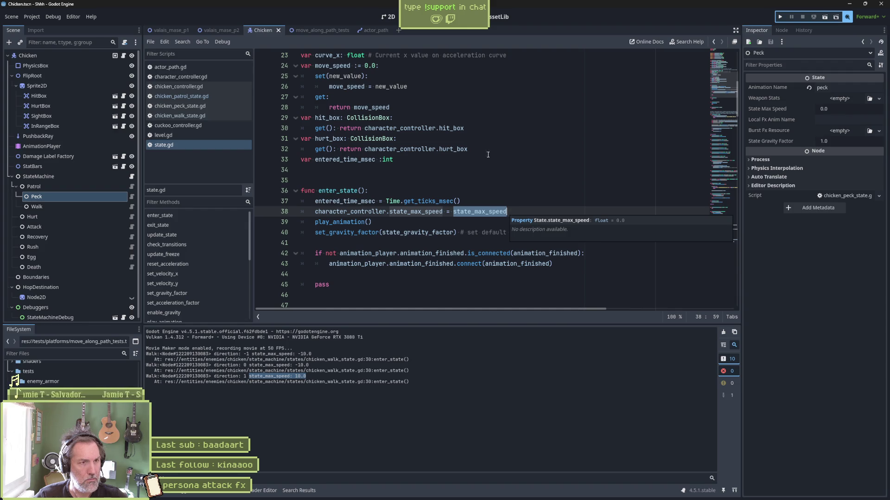
click(207, 115)
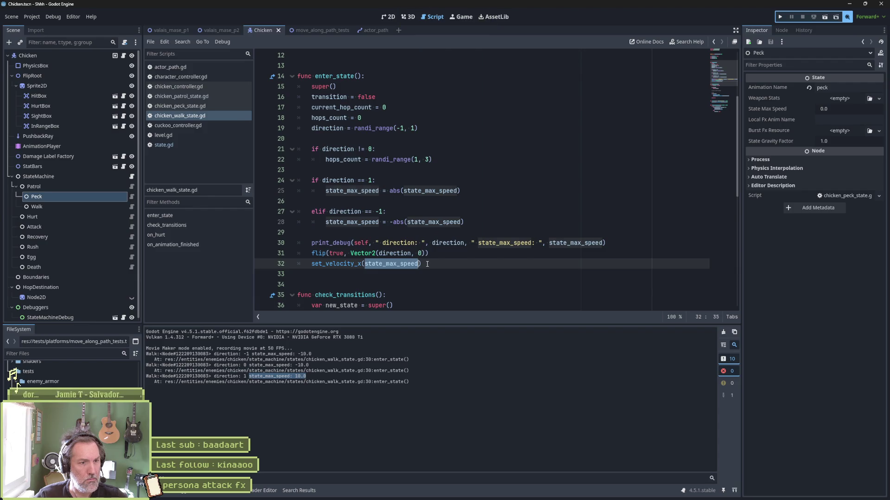
- Add an update_state(_delta) function containing a copy of set_velocity_x(state_max_speed)
key(Return)
key(Return)
key(Down)
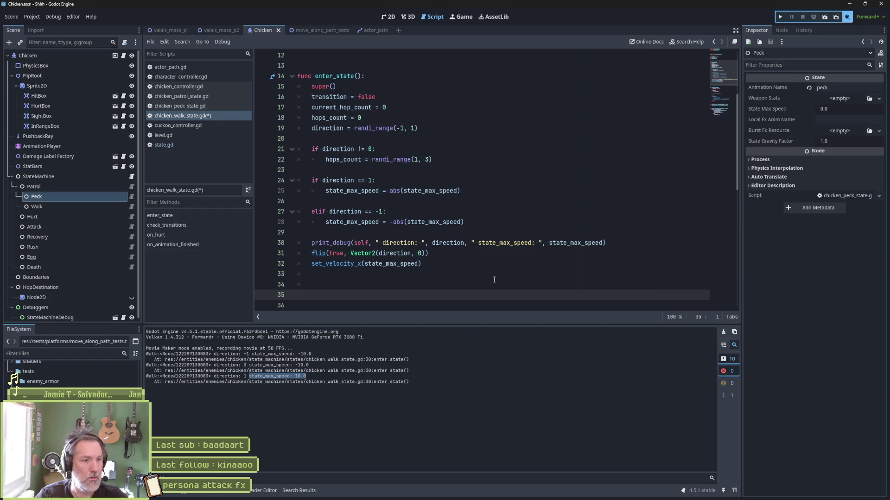
text(func upda)
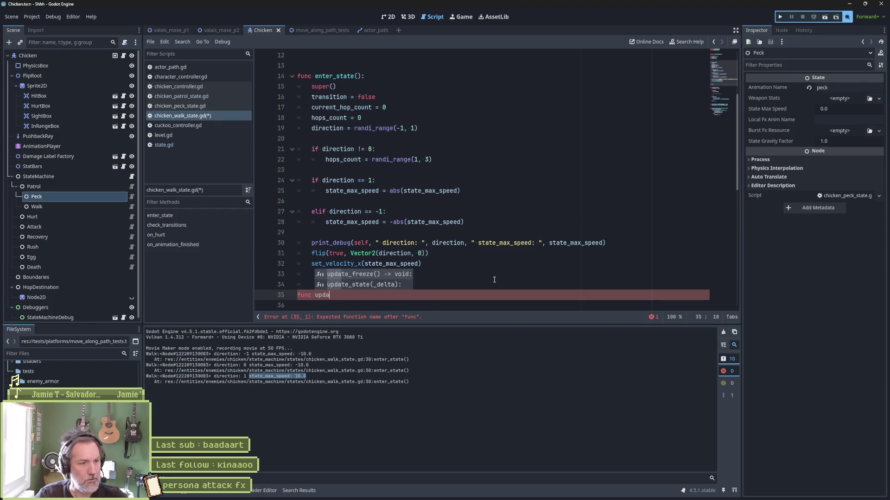
key(Down)
key(Return)
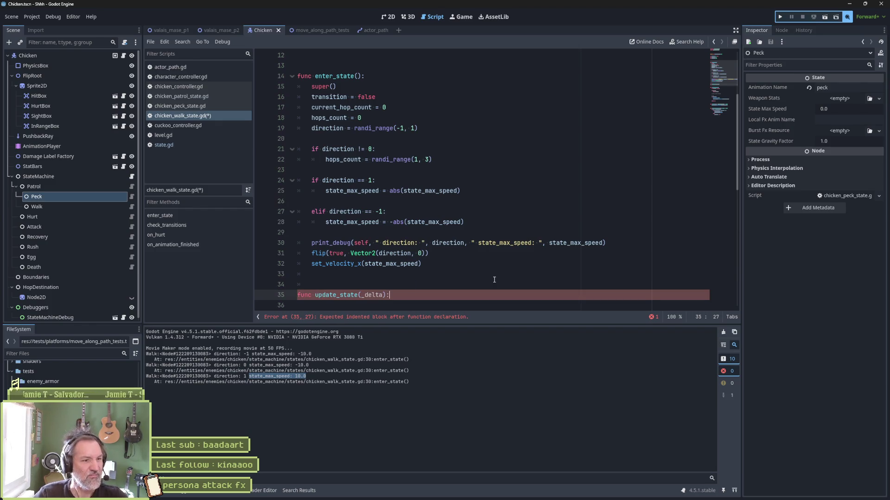
drag(492, 264, 492, 253)
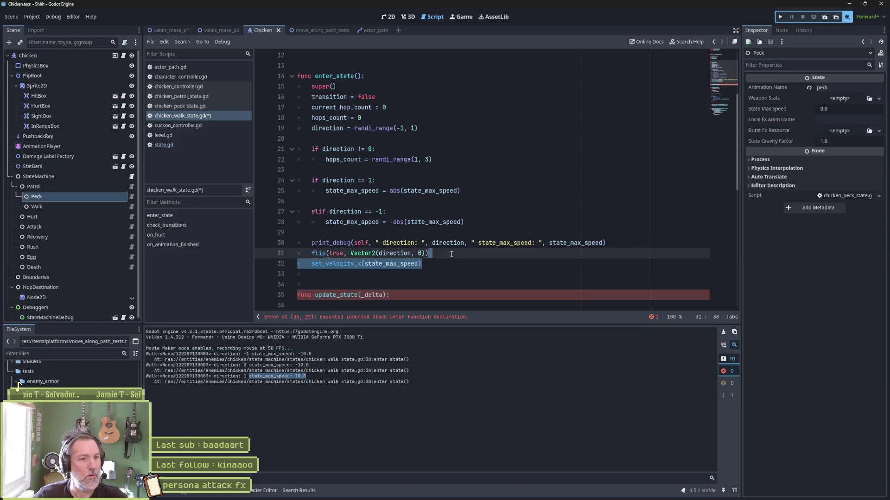
key(ctrl+c)
click(415, 291)
key(ctrl+v)
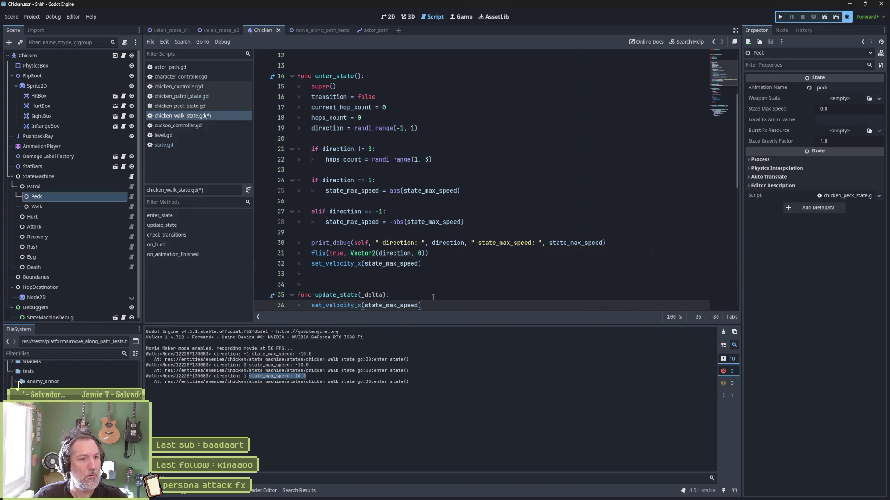
click(433, 298)
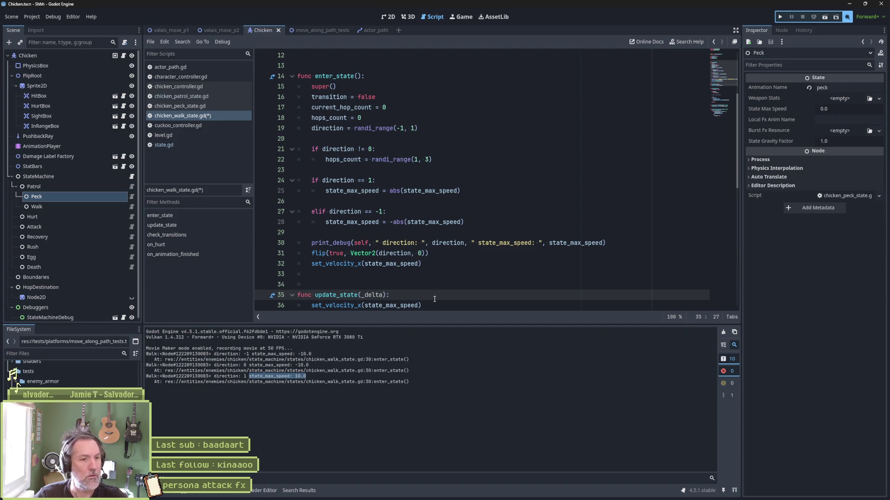
- Copy the print_debug line into update_state, trimming the direction part so it logs only the speed
drag(610, 243, 622, 233)
key(ctrl+c)
click(467, 295)
key(ctrl+v)
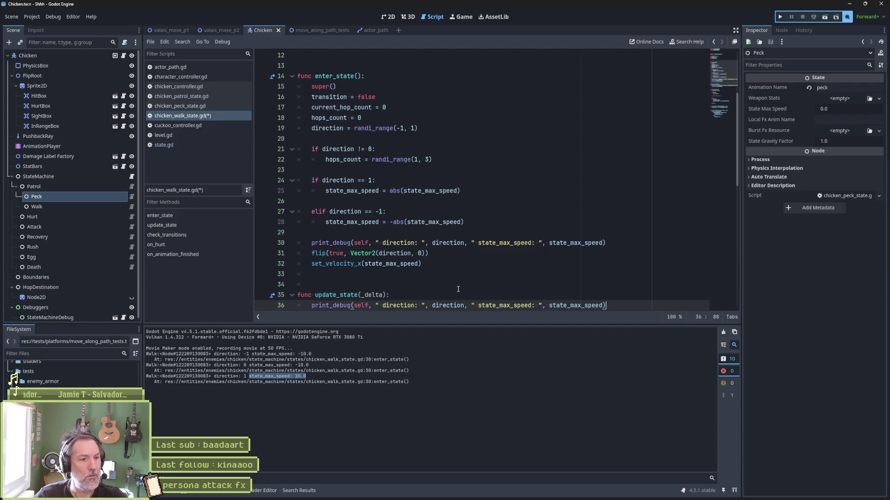
scroll(467, 295, down, 3)
mouse_move(377, 212)
mouse_down()
mouse_move(484, 212)
mouse_move(472, 212)
mouse_up()
key(BackSpace)
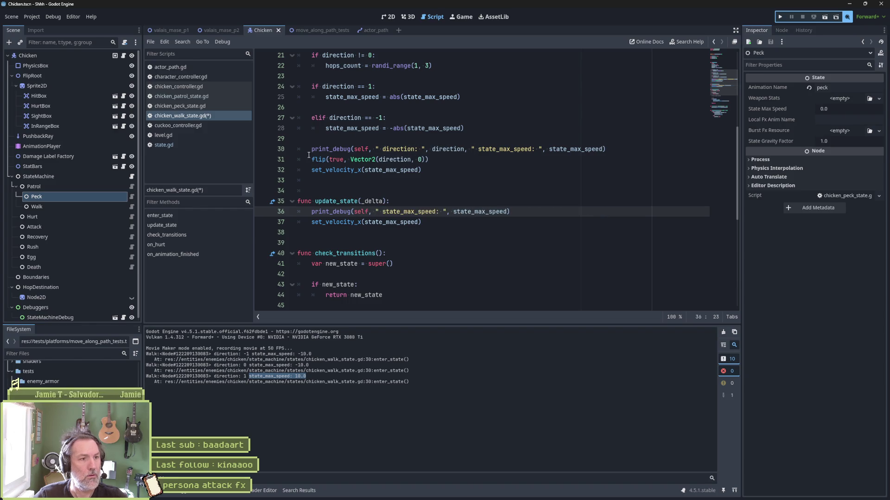
- Comment out enter_state's print_debug, save the walk state script, and run the level with F5
click(309, 149)
text(#)
key(ctrl+s)
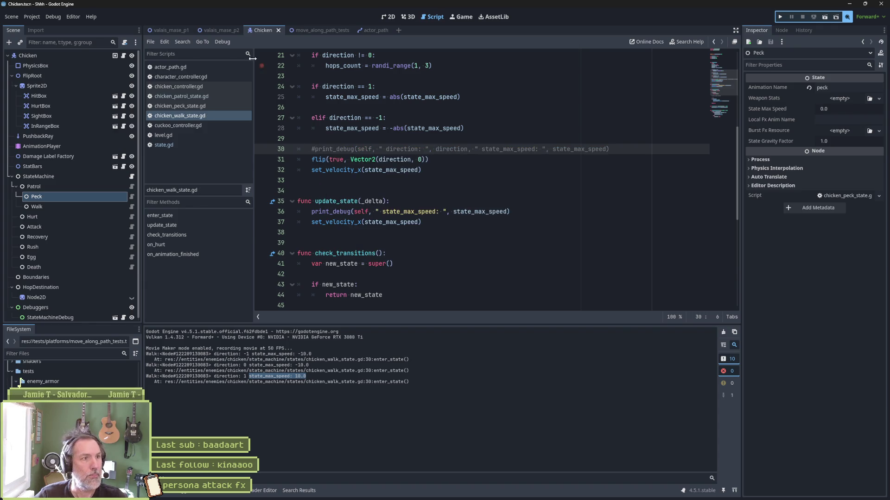
key(F5)
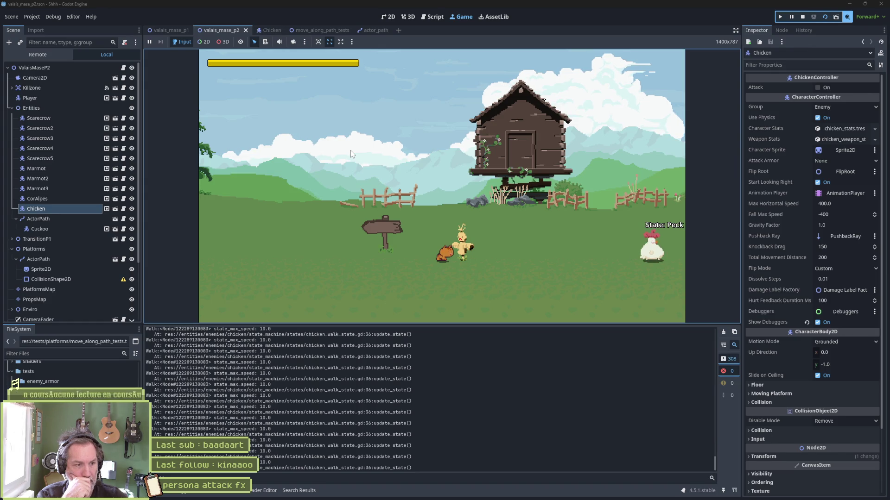
- Stop the game, delete update_state and its debug print from chicken_walk_state.gd, and save
key(F8)
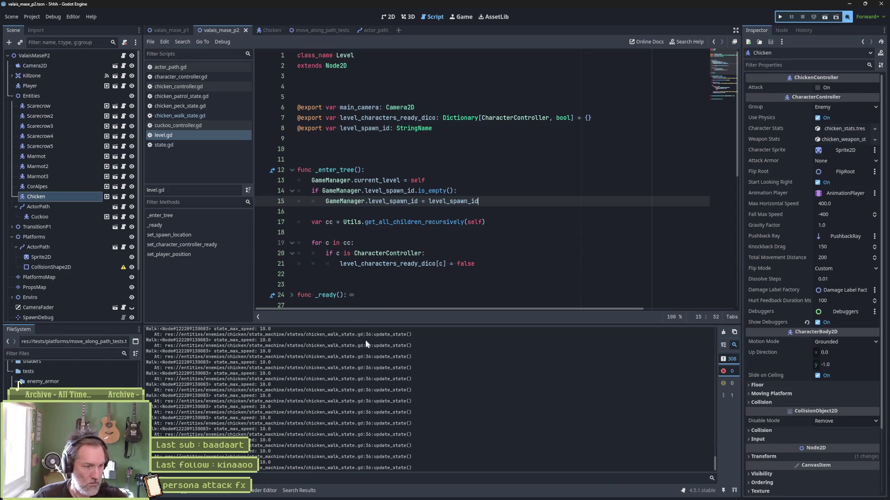
scroll(488, 446, up, 10)
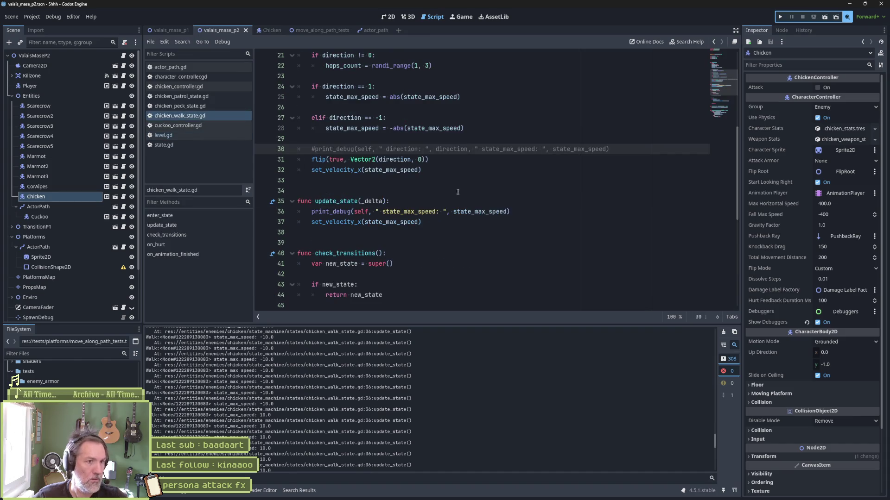
click(510, 213)
key(ctrl+shift+k)
click(446, 202)
key(ctrl+shift+k)
key(ctrl+shift+k)
key(ctrl+shift+k)
key(ctrl+s)
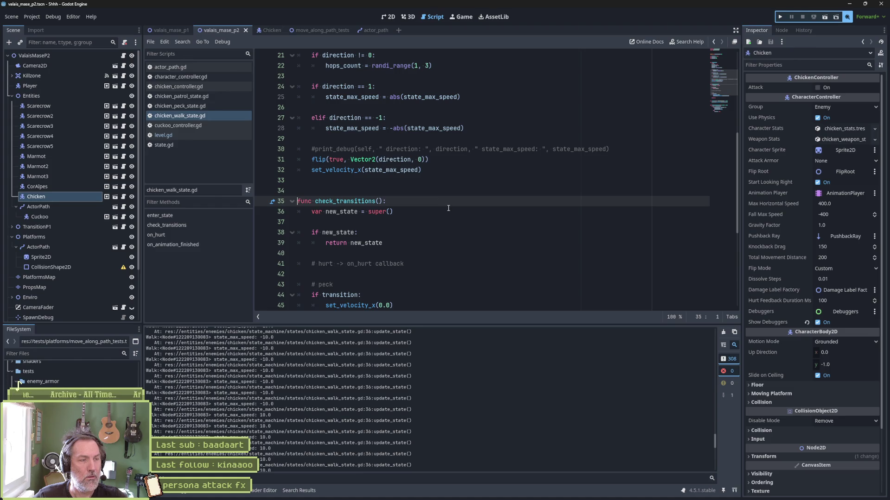
click(268, 30)
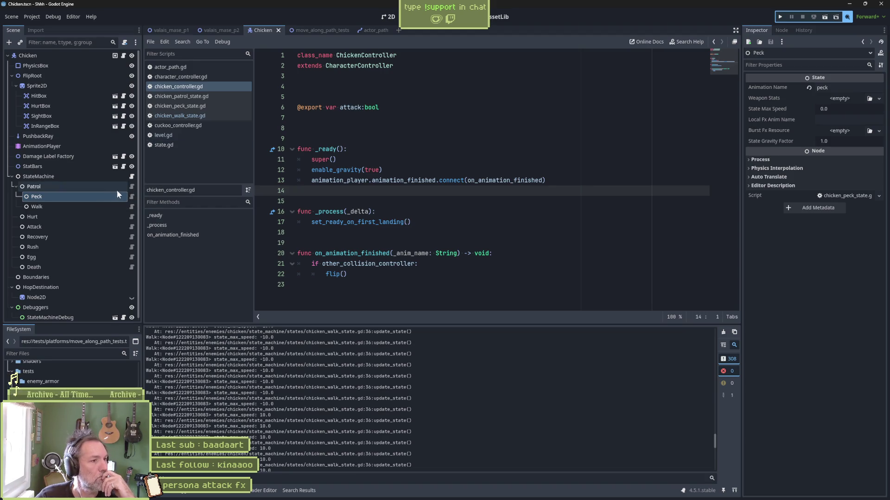
- Open the Patrol node's chicken_patrol_state.gd script from the Scene tree
click(132, 187)
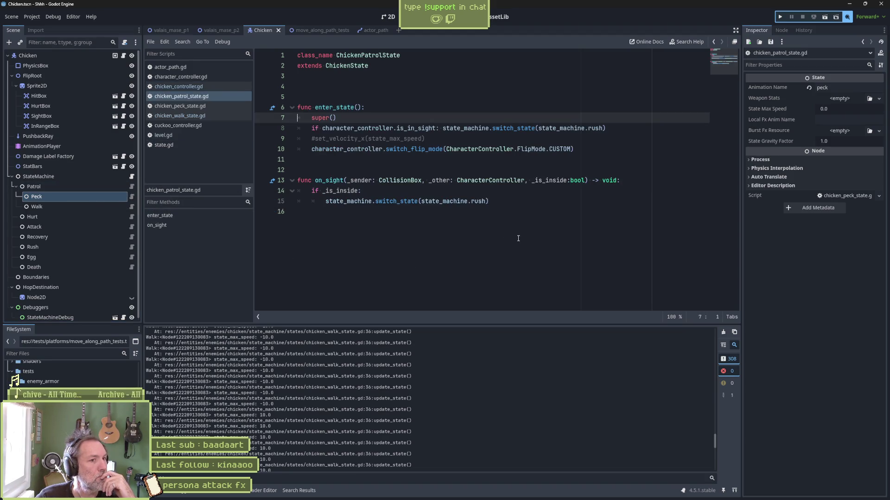
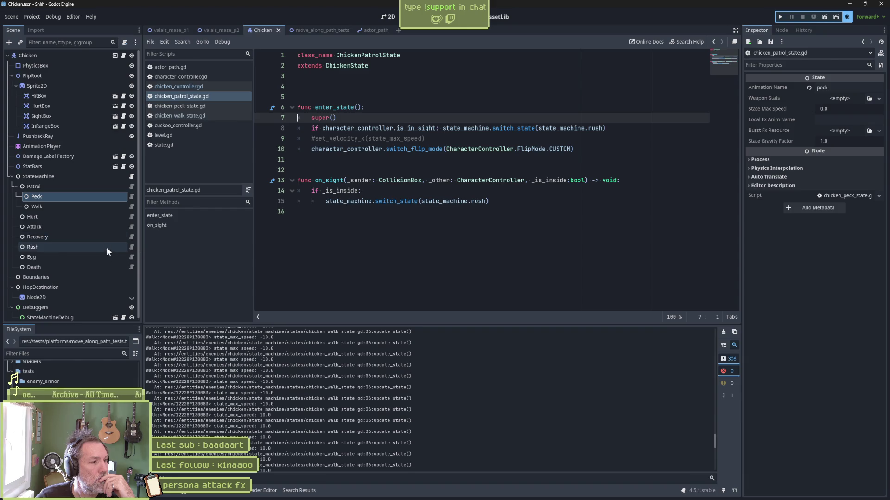
- Show the Chicken scene in the 2D viewport with the Boundaries node selected
click(65, 278)
click(384, 17)
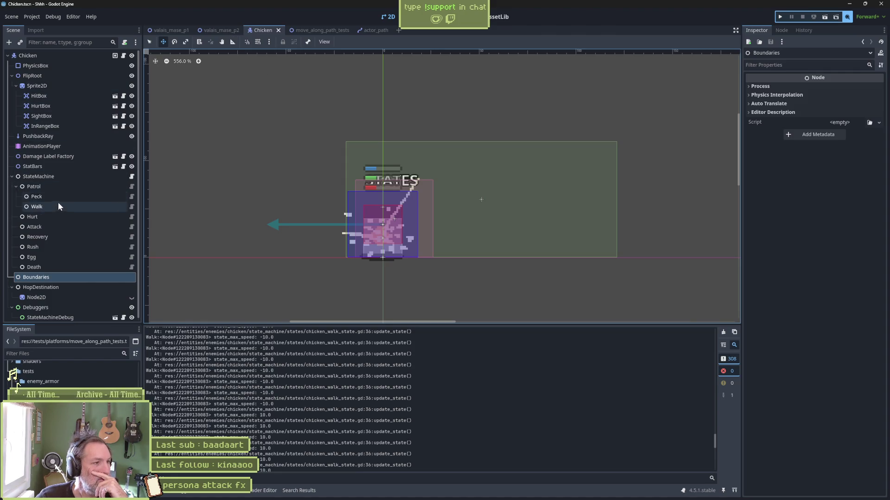
- Inspect the Patrol state and toggle the hop destination sprite's visibility
click(56, 189)
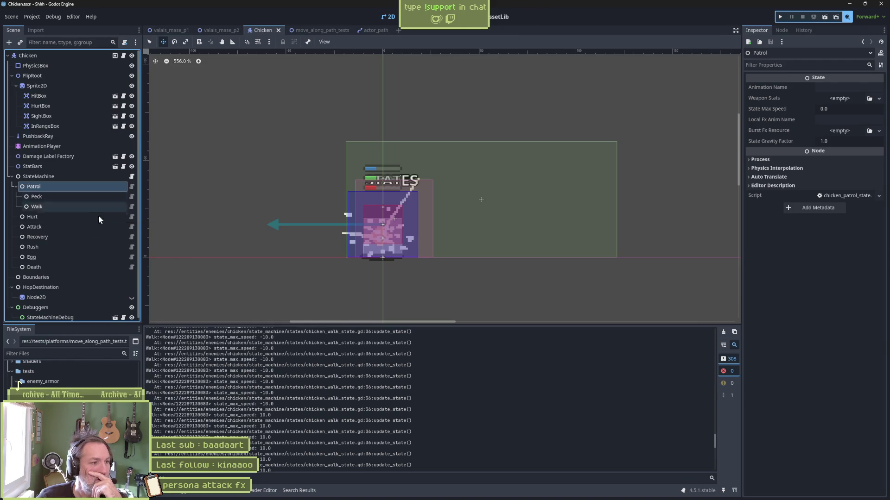
click(69, 296)
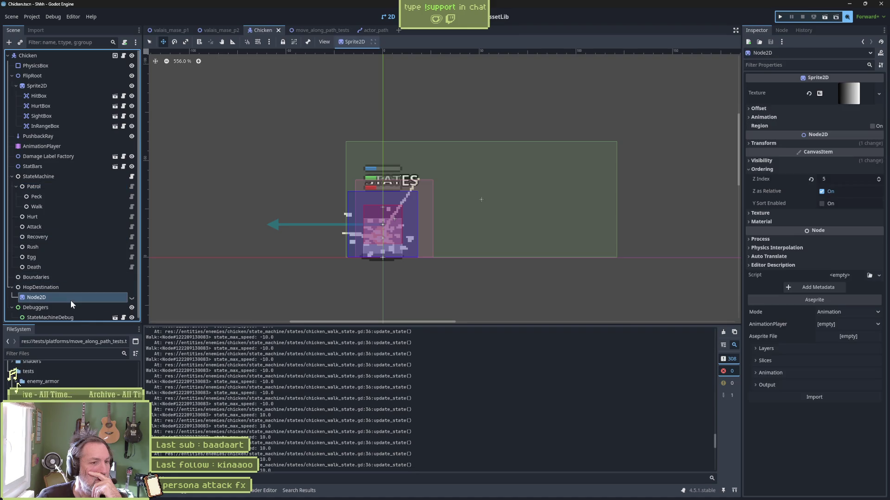
click(131, 298)
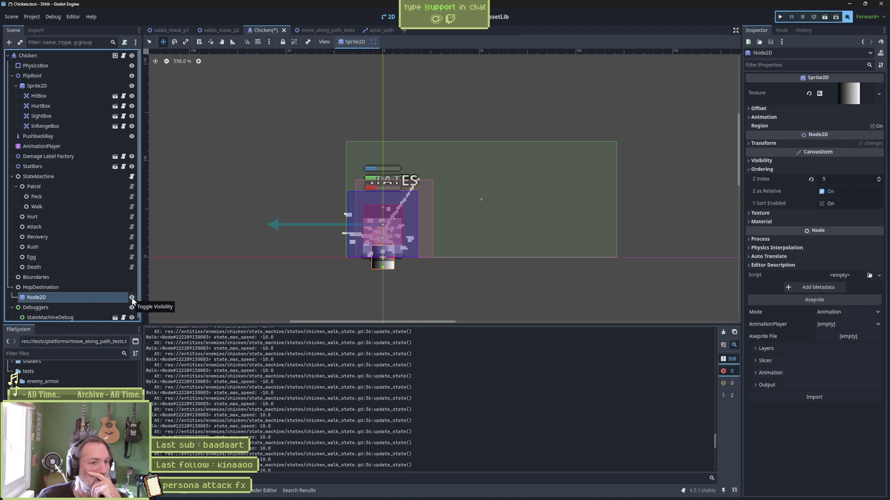
click(132, 298)
- Review the HopDestination node, the Chicken root, and the StateMachine's Initial State
click(102, 288)
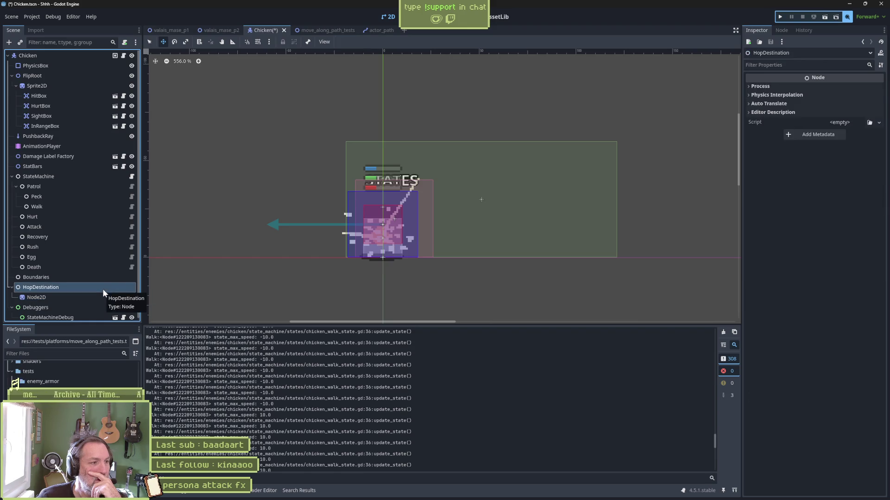
scroll(93, 262, down, 1)
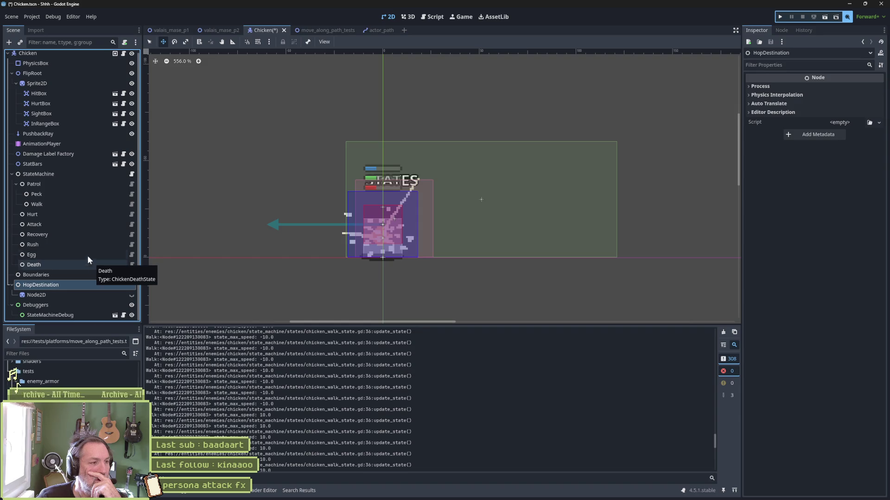
scroll(66, 124, up, 1)
click(84, 55)
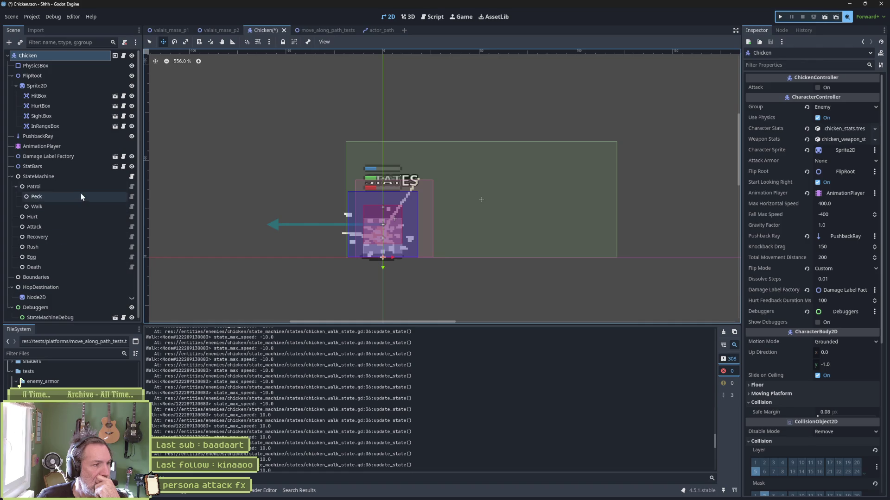
click(82, 177)
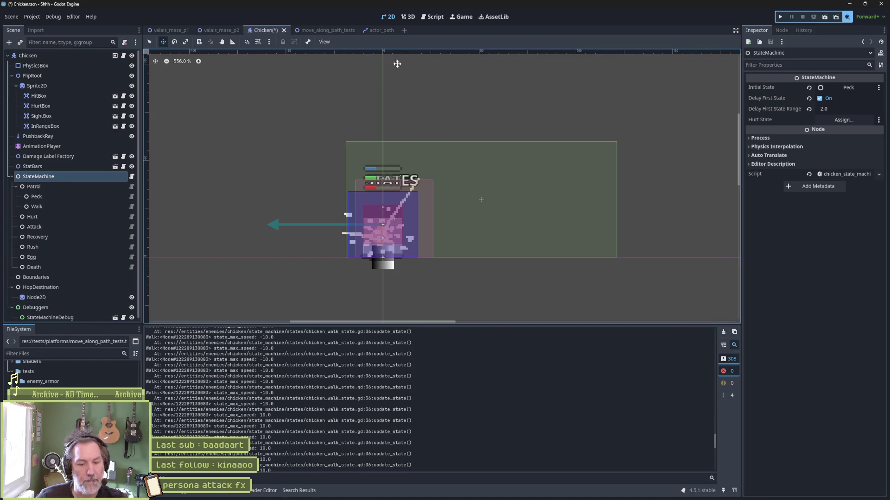
click(221, 30)
- Run the valais_mase_p2 level, walk the player right then left near the chicken, and stop
key(F6)
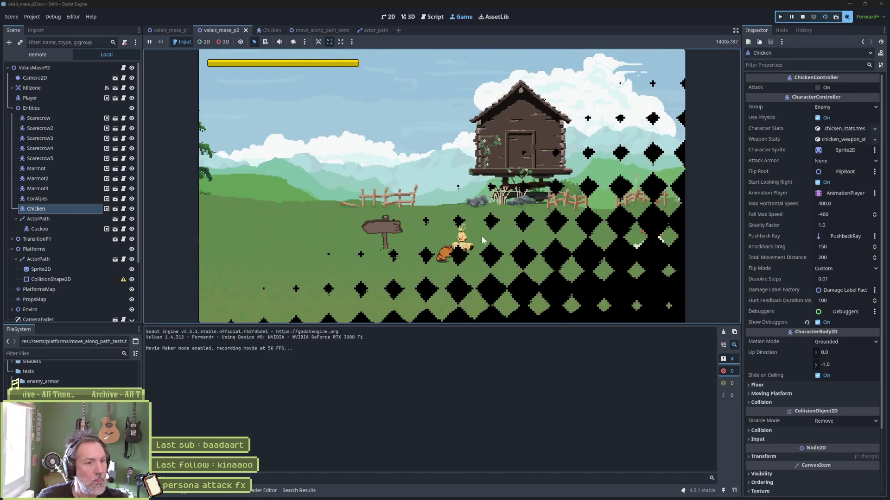
key(Right)
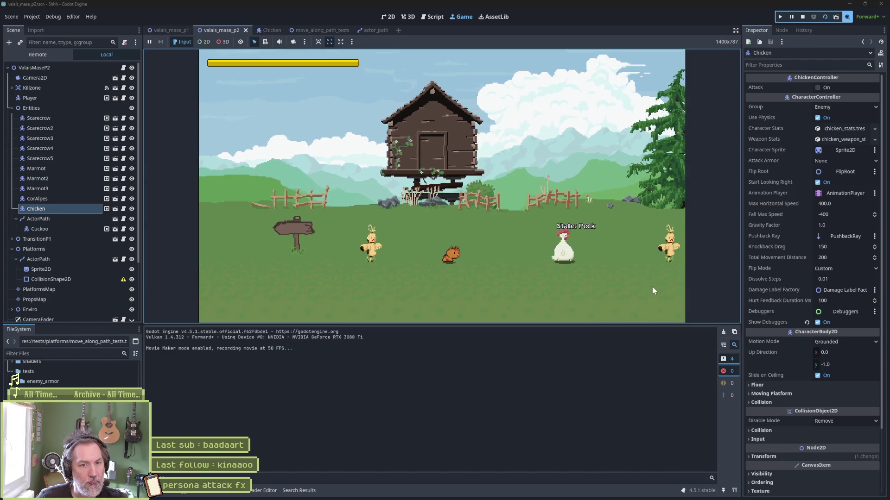
key(Right)
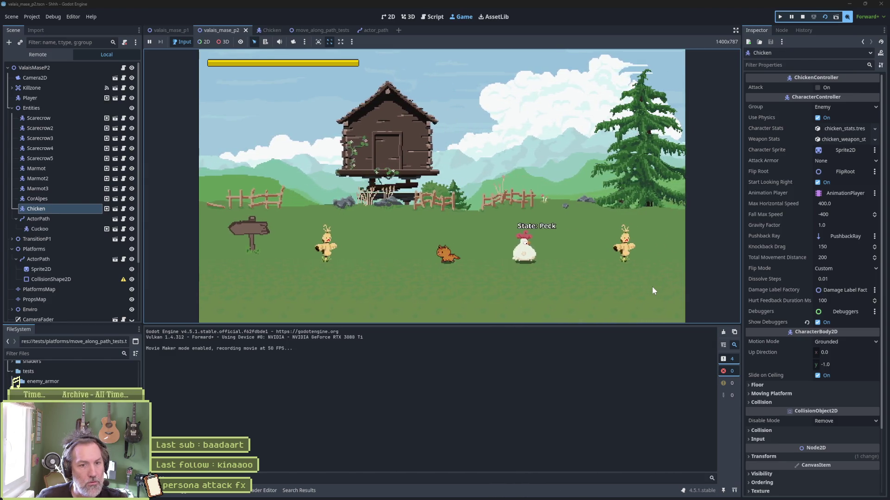
key(Left)
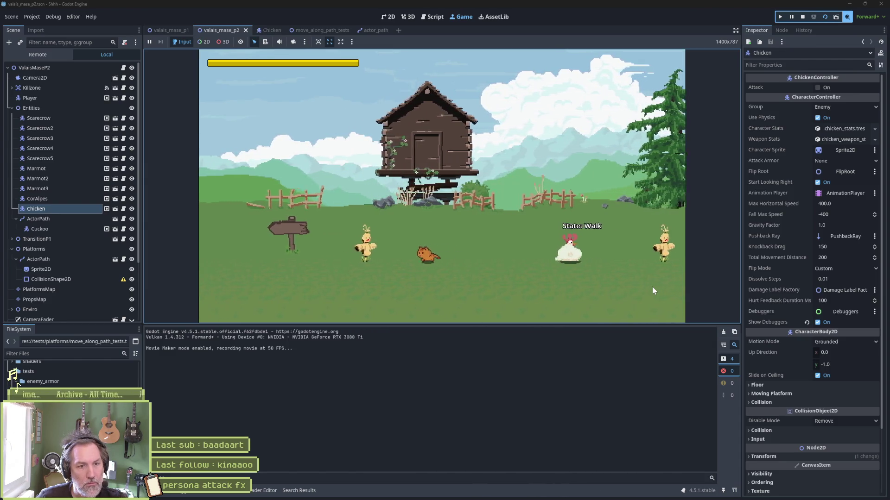
key(ctrl+F1)
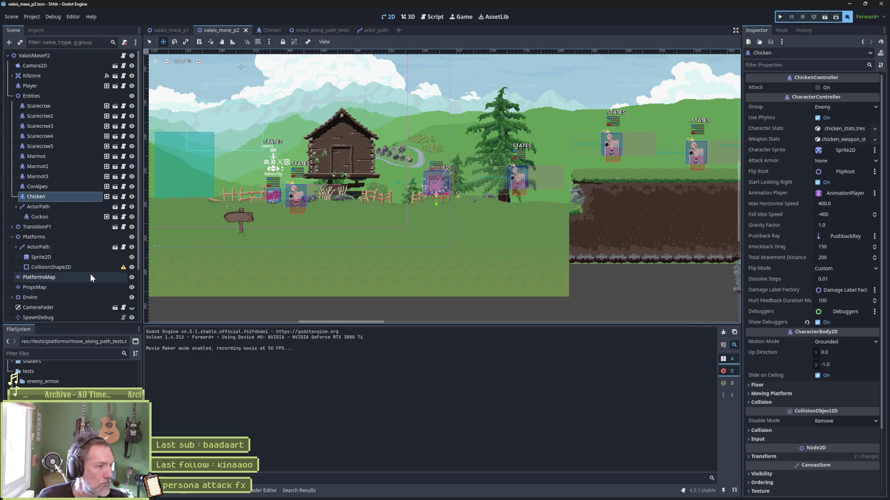
- Open chicken_walk_state.gd from the Walk node and highlight every use of hops_count
scroll(90, 273, down, 3)
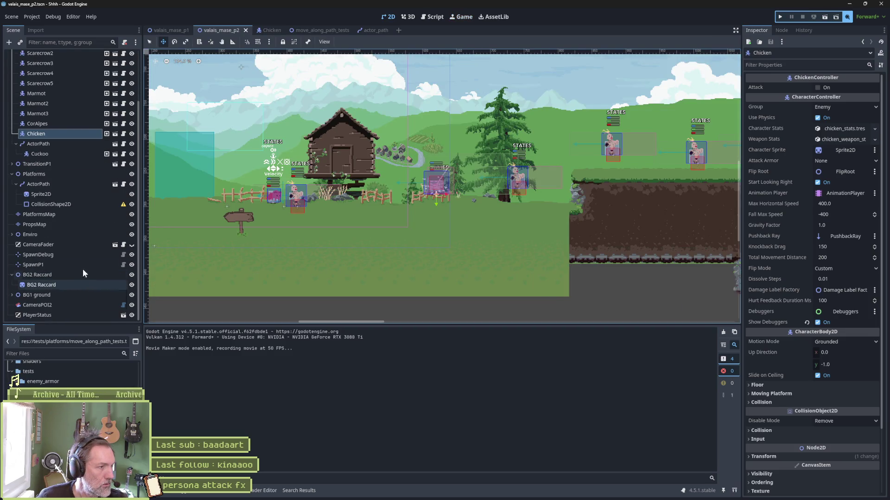
click(266, 30)
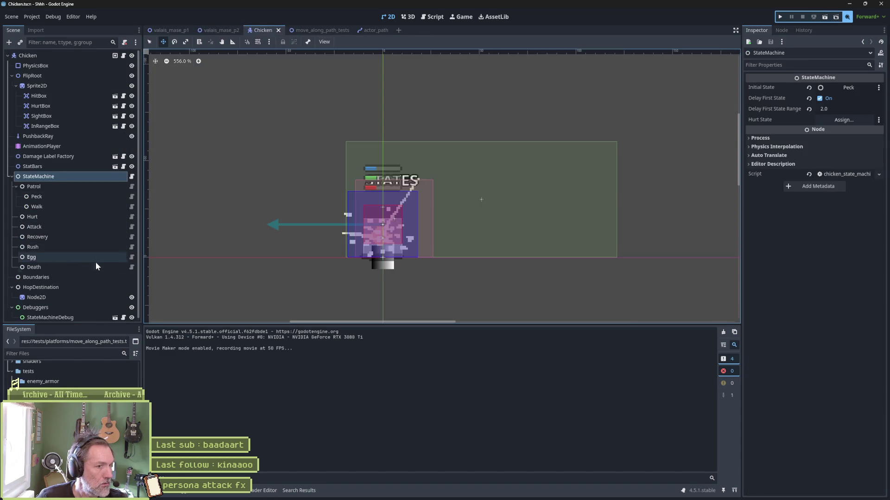
scroll(97, 278, down, 1)
click(101, 296)
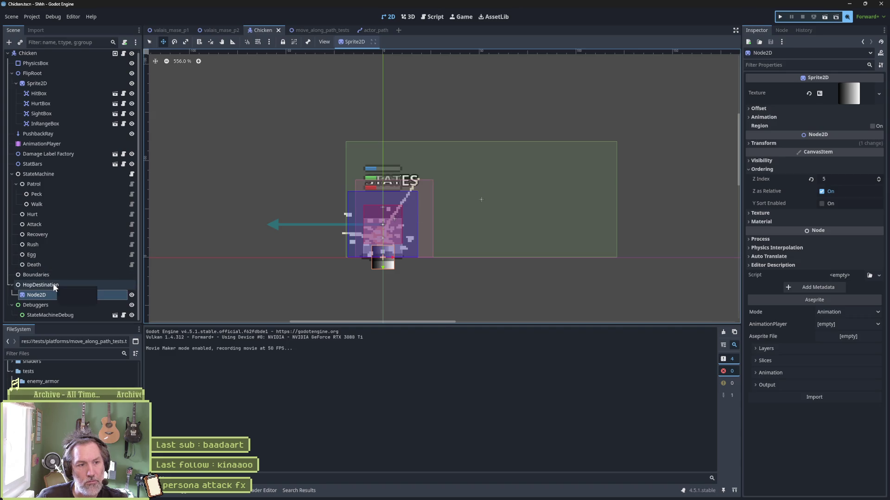
click(131, 204)
scroll(445, 192, up, 7)
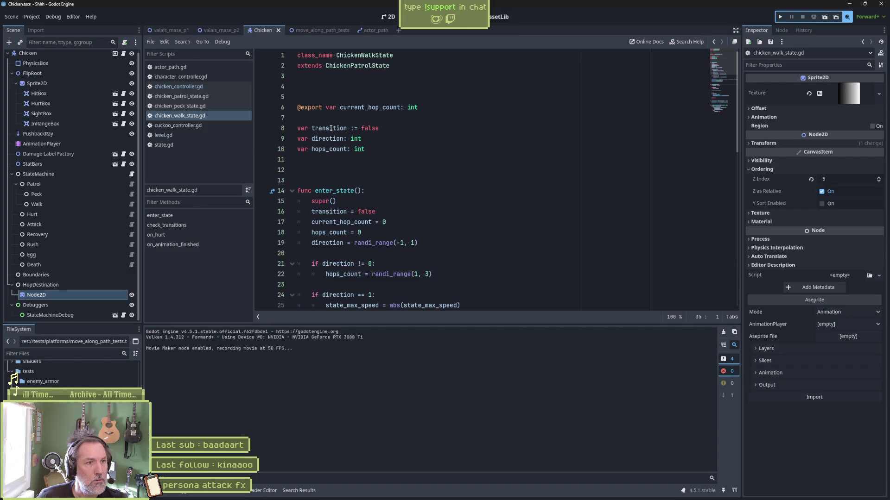
double_click(332, 150)
scroll(466, 189, down, 4)
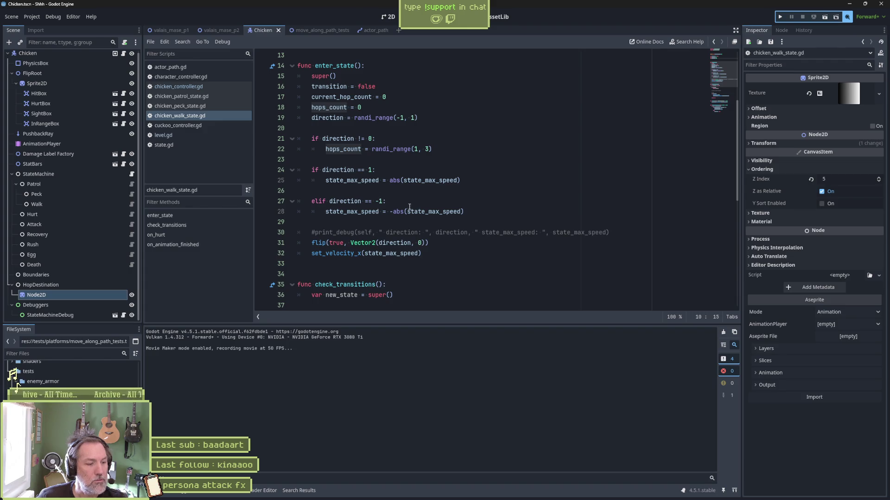
mouse_move(413, 209)
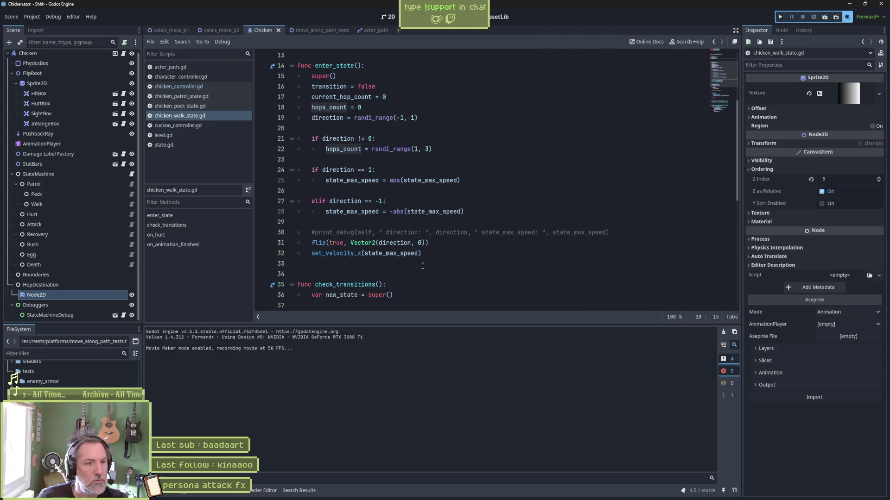
scroll(495, 273, down, 5)
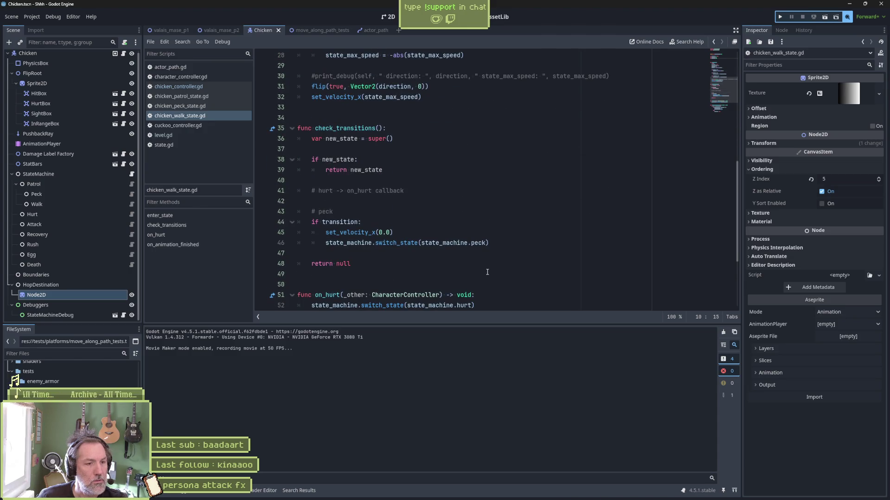
scroll(487, 272, down, 4)
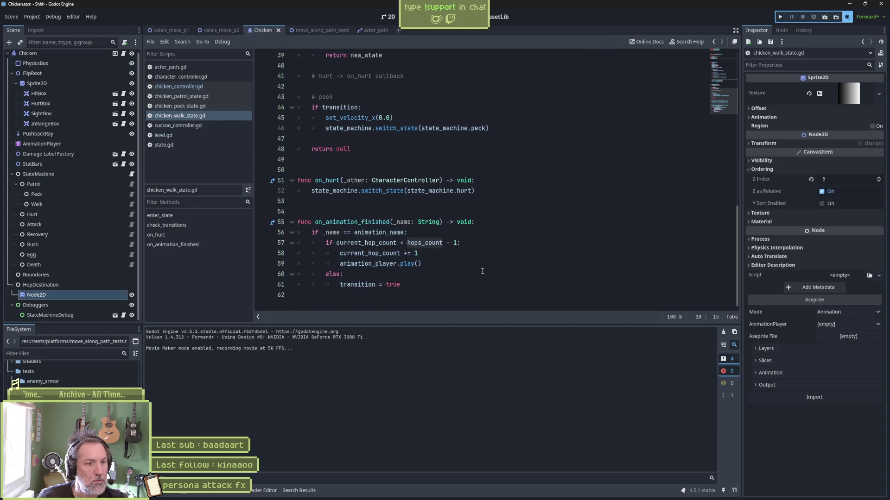
drag(365, 222, 366, 286)
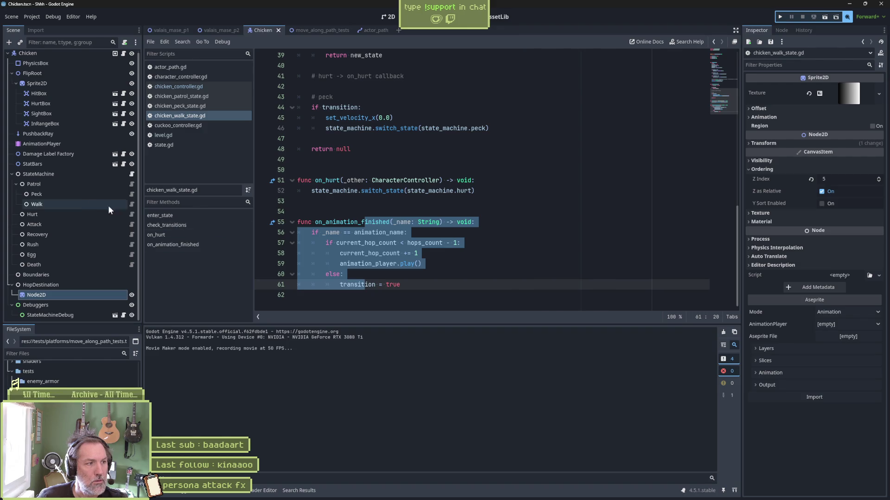
click(37, 203)
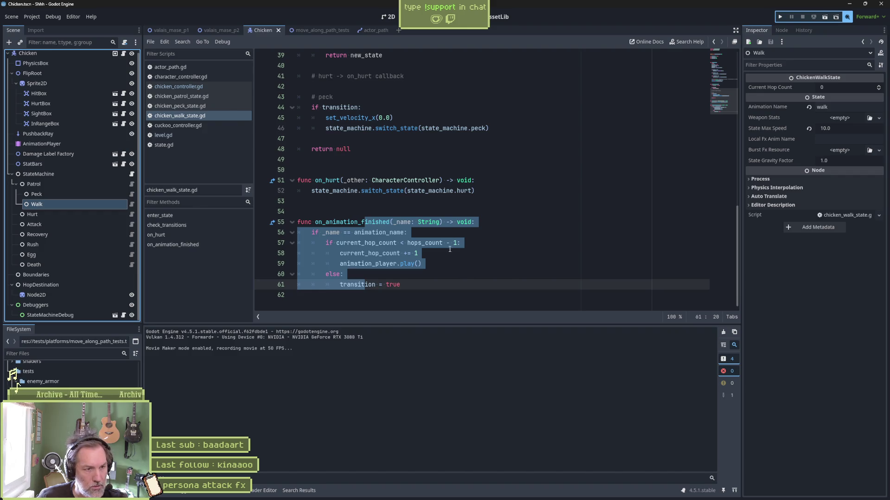
click(366, 222)
drag(366, 222, 371, 283)
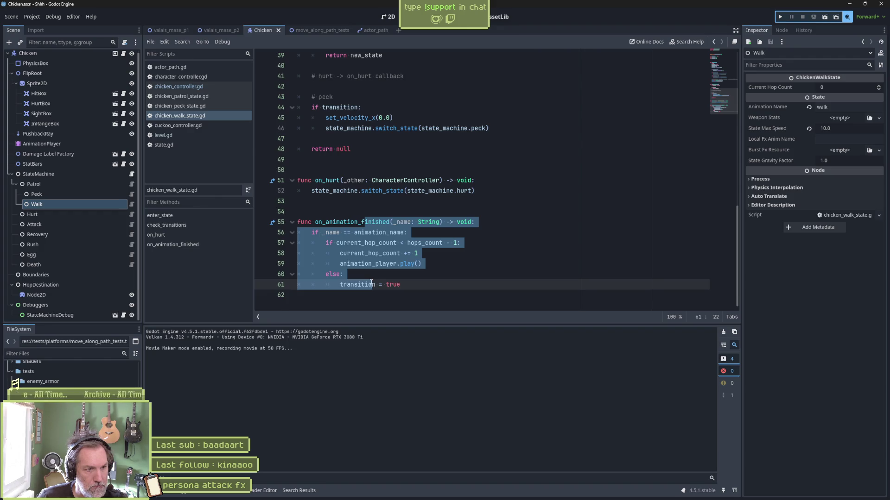
click(367, 253)
drag(326, 243, 473, 241)
click(387, 233)
scroll(388, 234, up, 10)
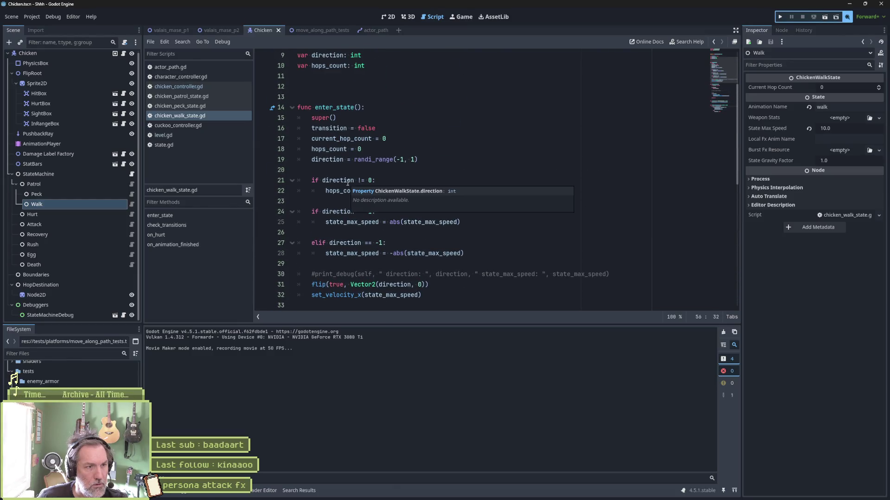
double_click(338, 149)
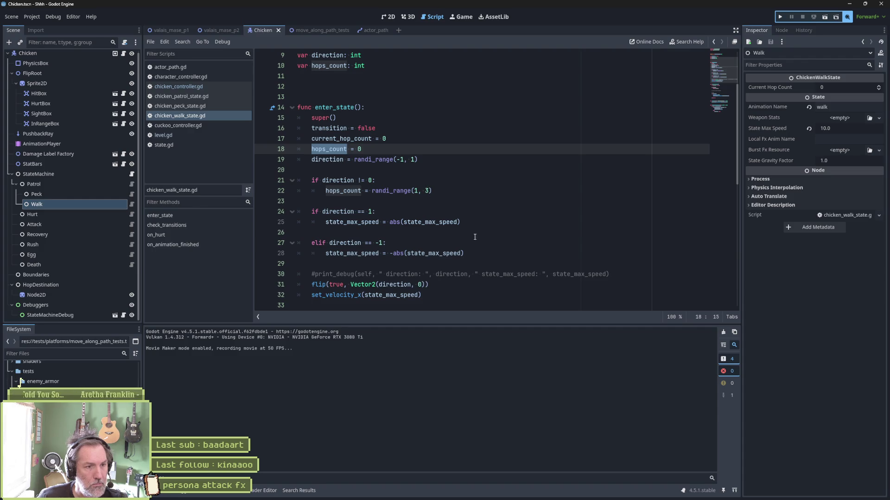
mouse_move(320, 300)
mouse_down()
mouse_move(311, 297)
mouse_move(430, 297)
mouse_up()
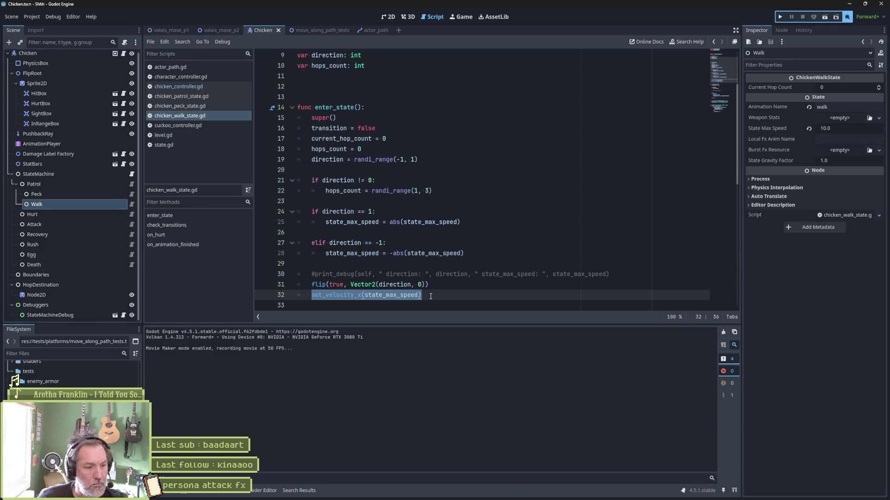
click(368, 274)
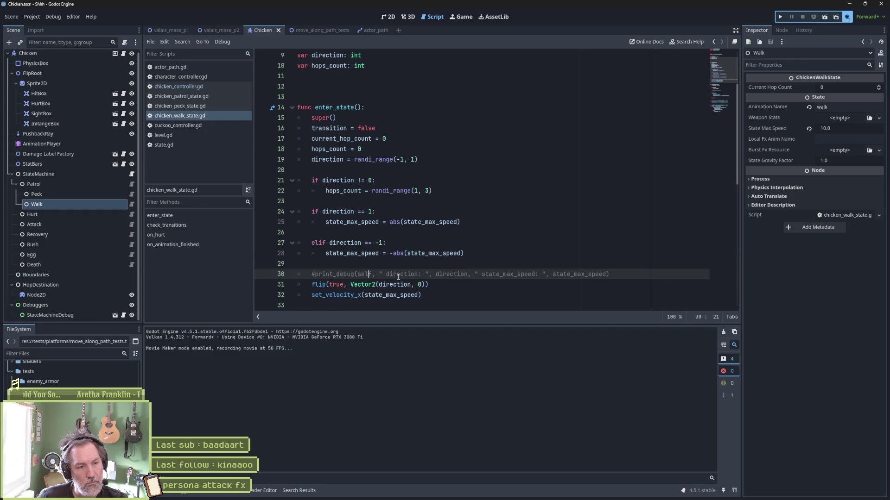
scroll(367, 276, down, 1)
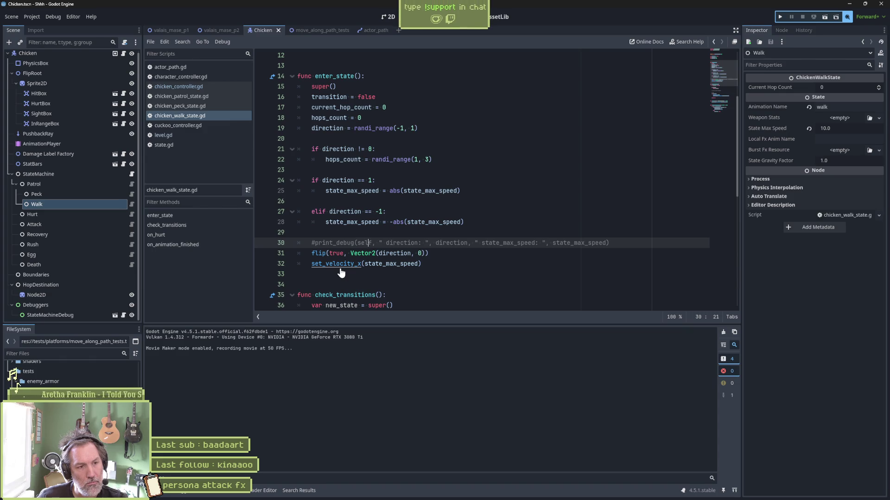
scroll(341, 274, down, 4)
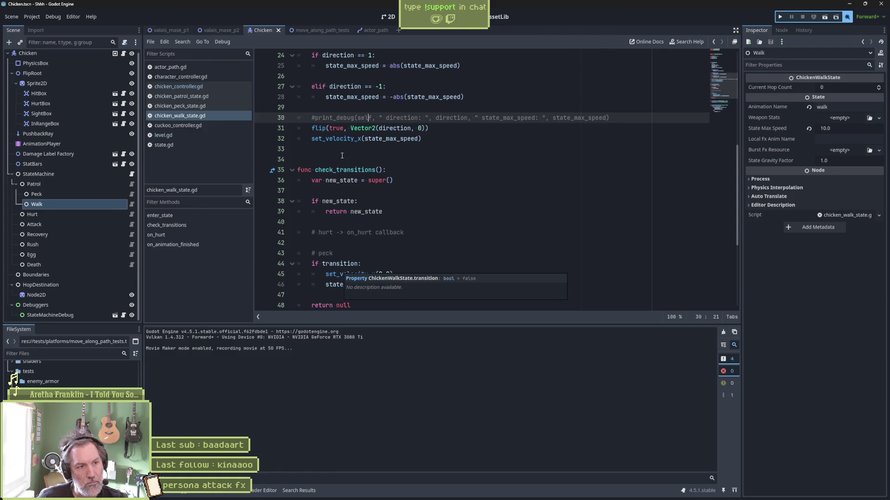
click(342, 156)
key(Return)
key(Return)
key(Return)
- Add an update_state(_delta) function to the chicken walk state script
key(Up)
key(Up)
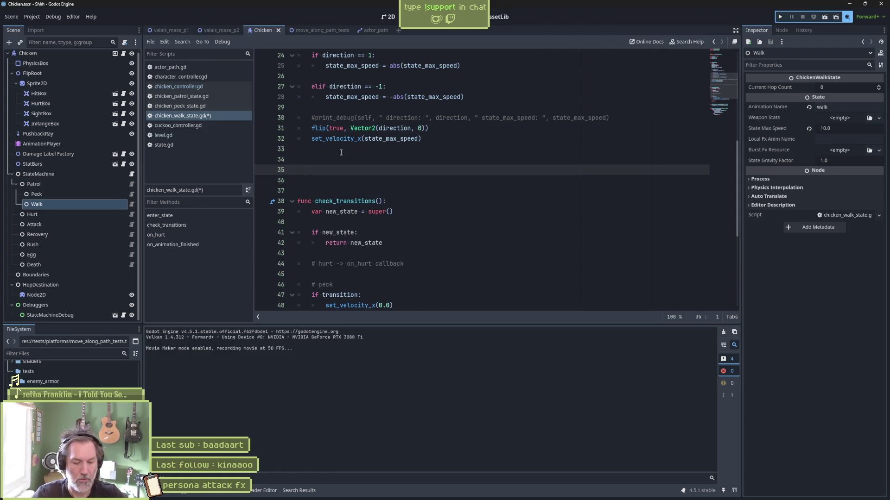
text(func upd)
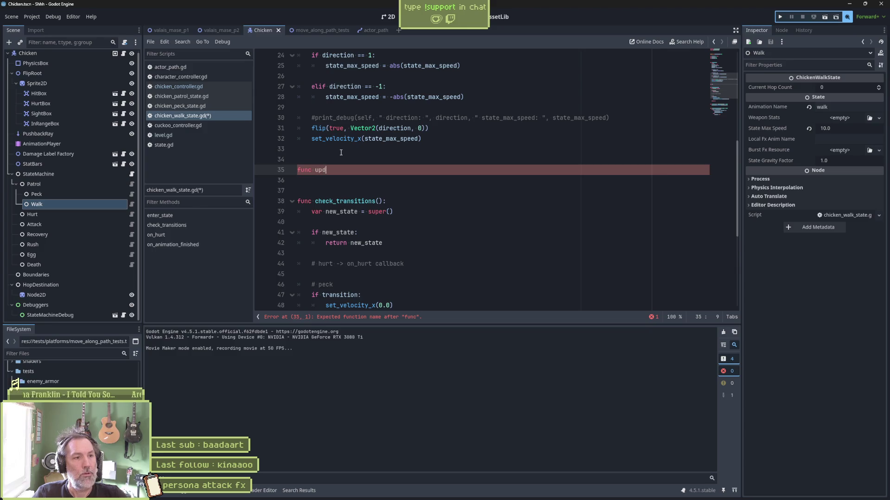
text(a)
key(Return)
key(Return)
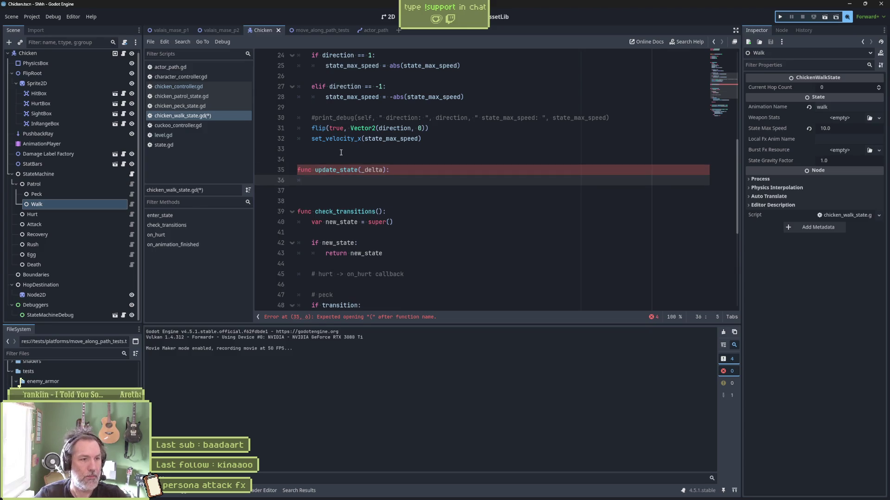
- Have update_state print_debug the character_controller.move_speed, save, and run the level
text(print)
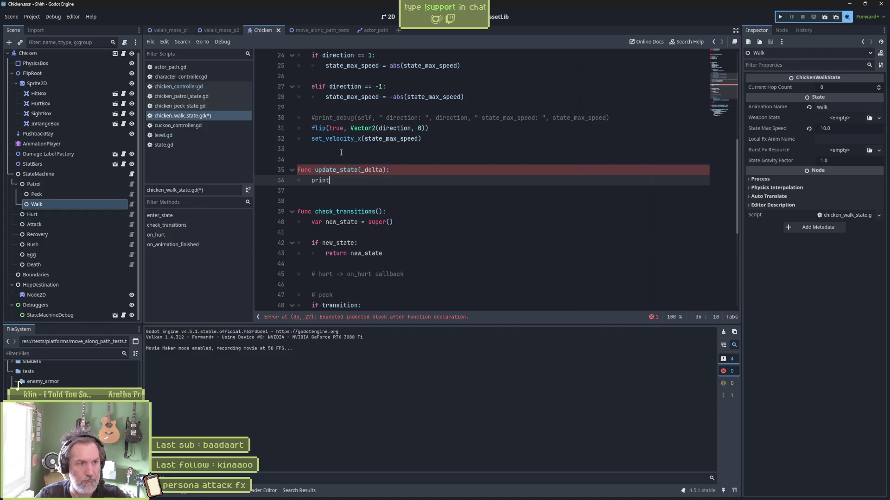
text(_debug(self, " )
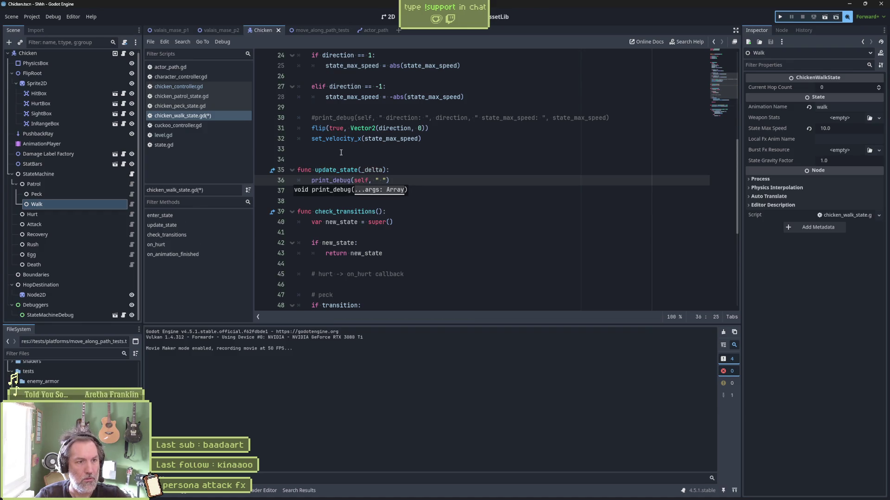
text(move_speed)
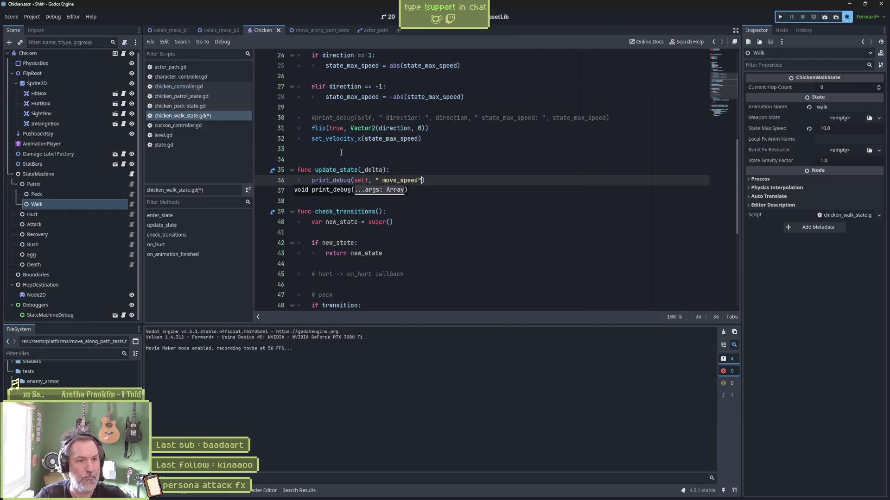
key(Escape)
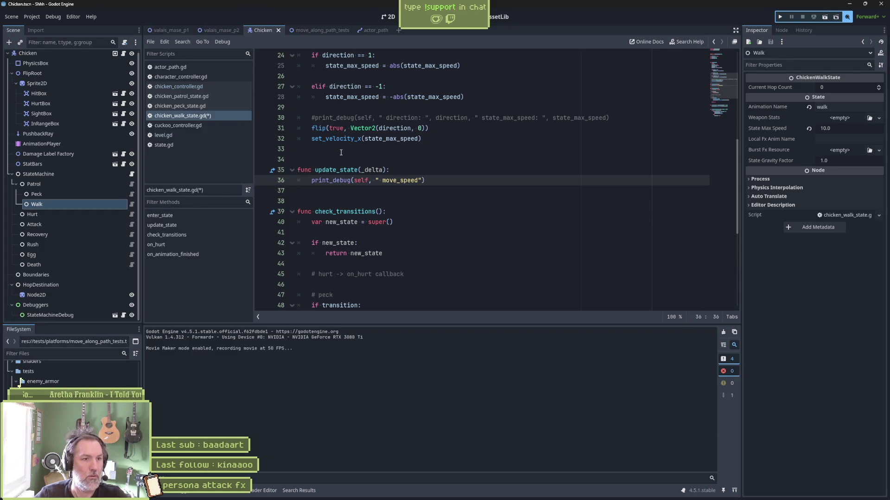
text(: ", cha)
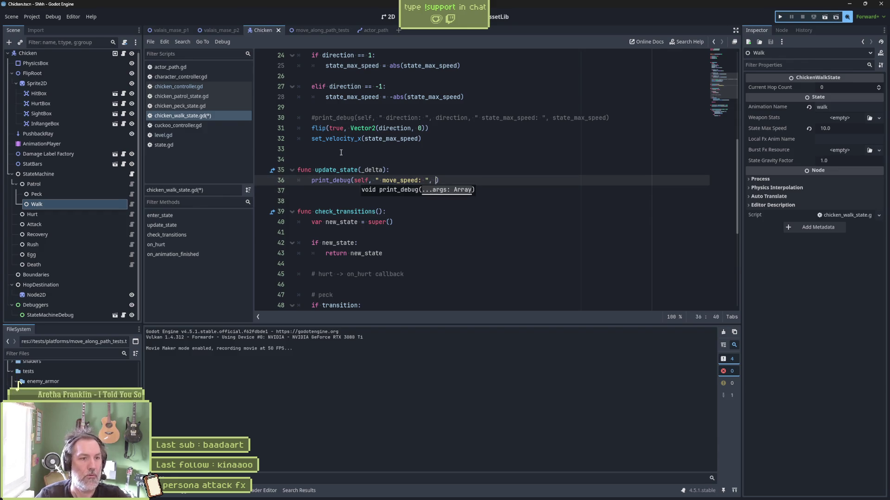
key(Return)
text(.mov)
key(Return)
key(ctrl+s)
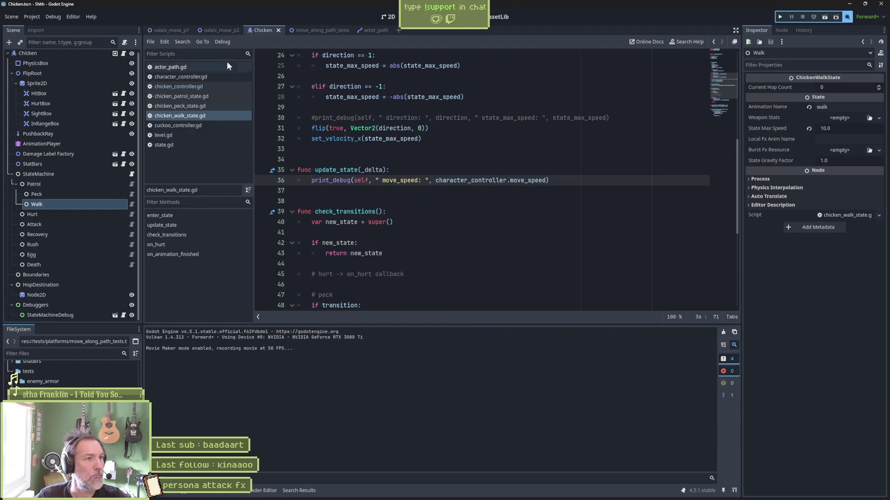
click(218, 30)
key(F6)
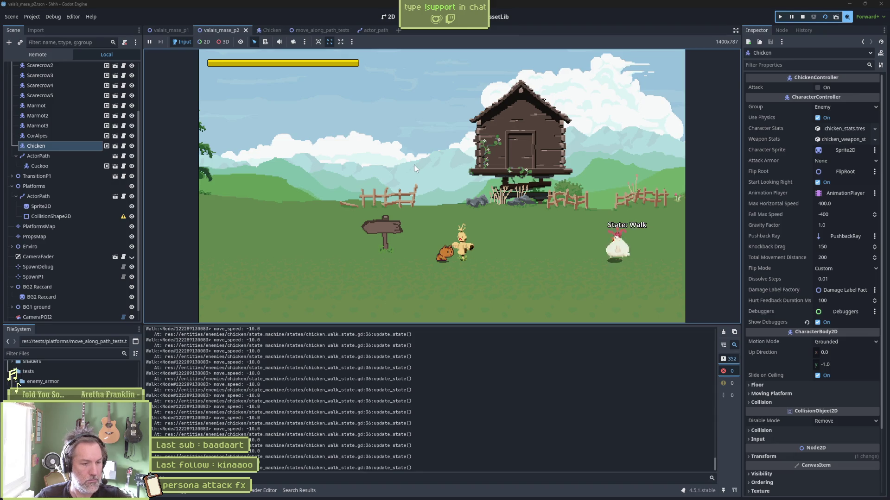
- Return from the running game to chicken_walk_state.gd in the script editor
key(ctrl+F3)
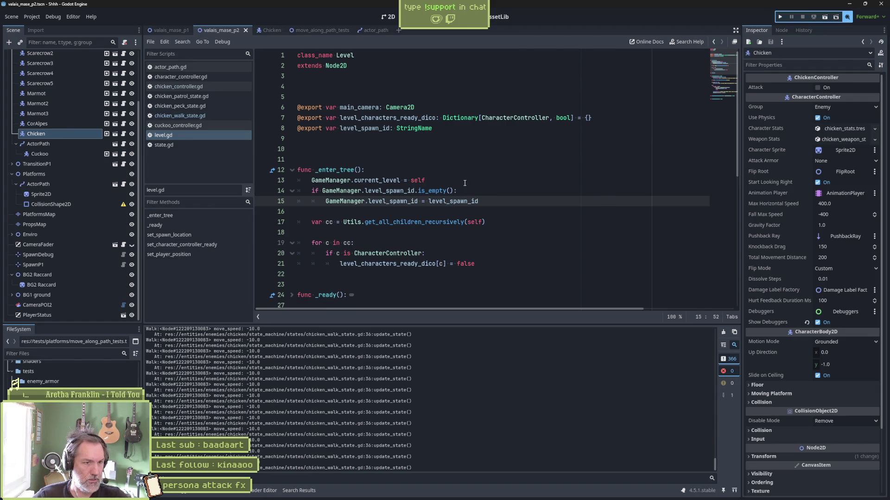
click(199, 116)
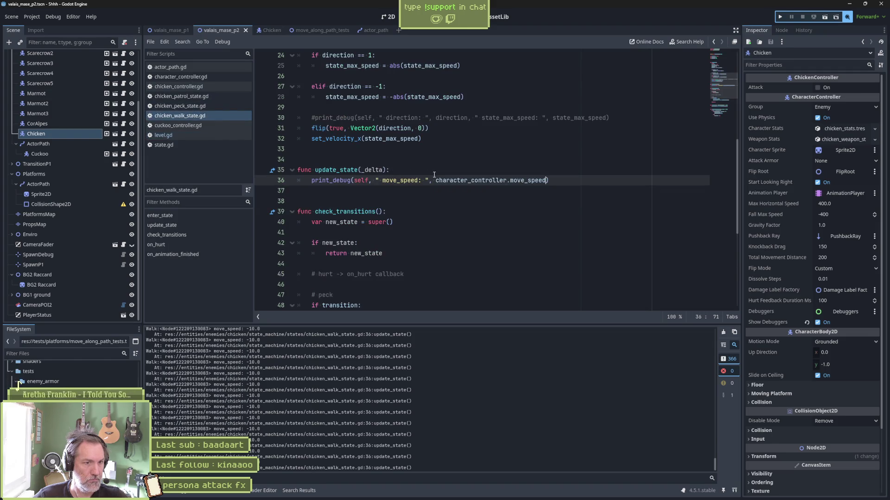
- Append " state_max_speed: ", state_max_speed to the walk state's print_debug call
click(383, 138)
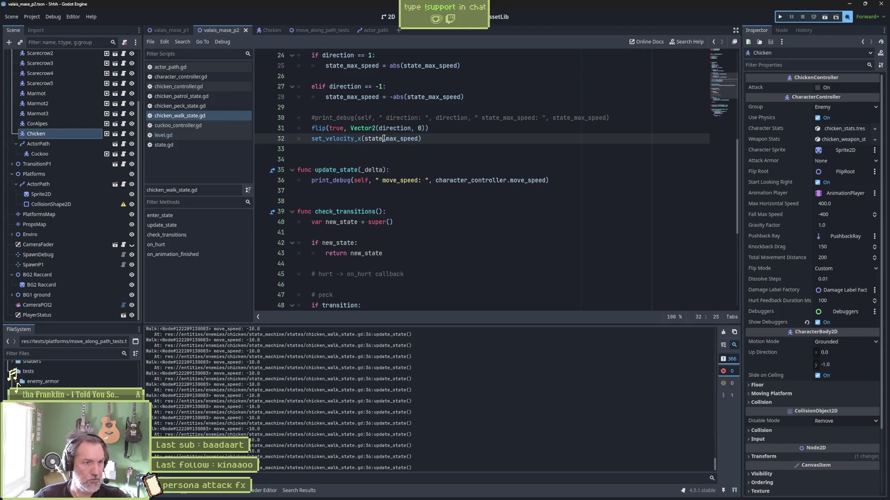
double_click(378, 142)
key(ctrl+c)
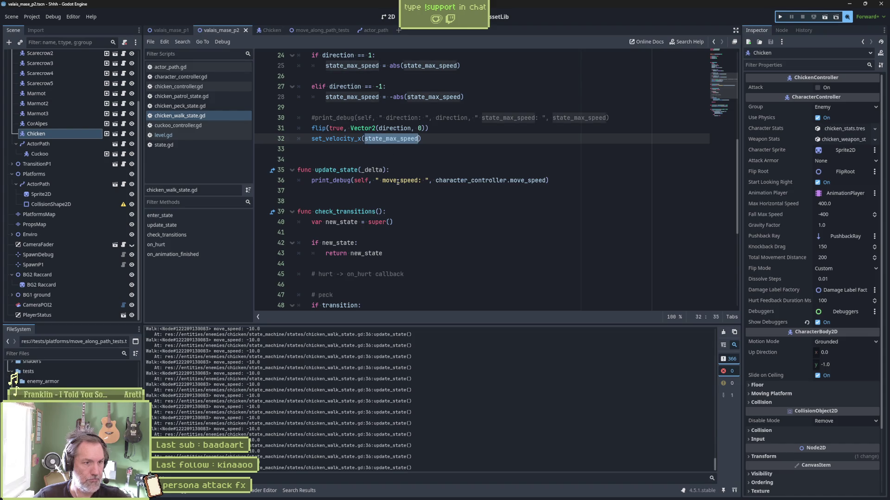
click(549, 183)
text(, ")
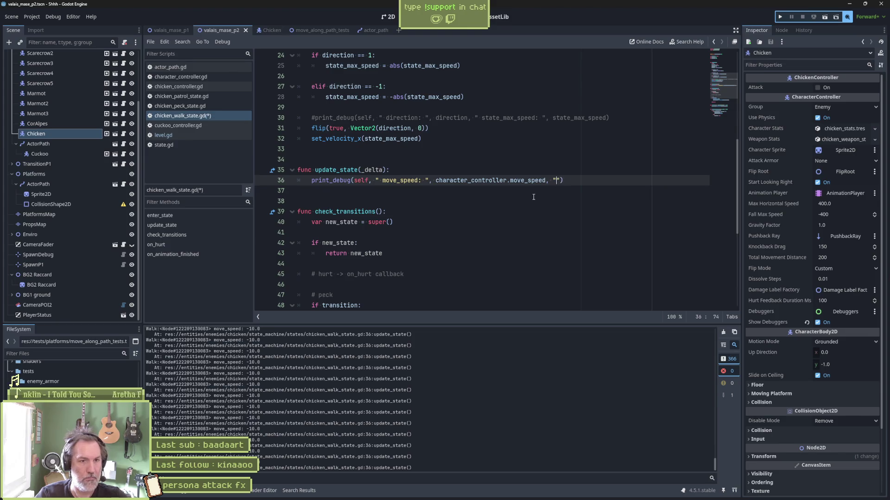
key(ctrl+v)
text(: ",)
key(ctrl+v)
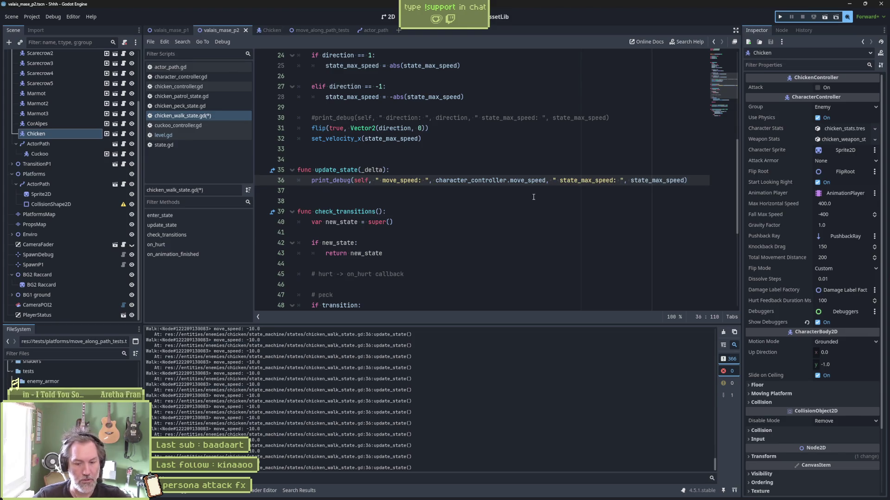
- Rerun the scene to confirm state_max_speed logs 10.0, then open set_velocity_x in state.gd
key(F6)
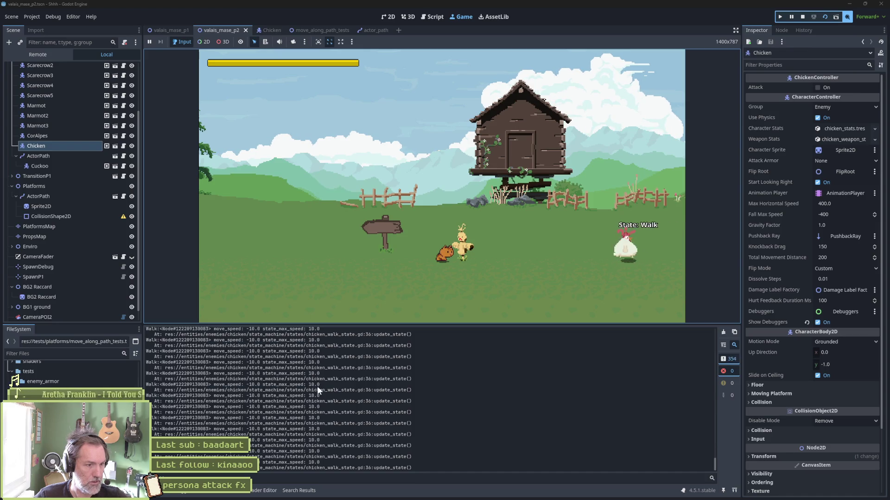
key(F8)
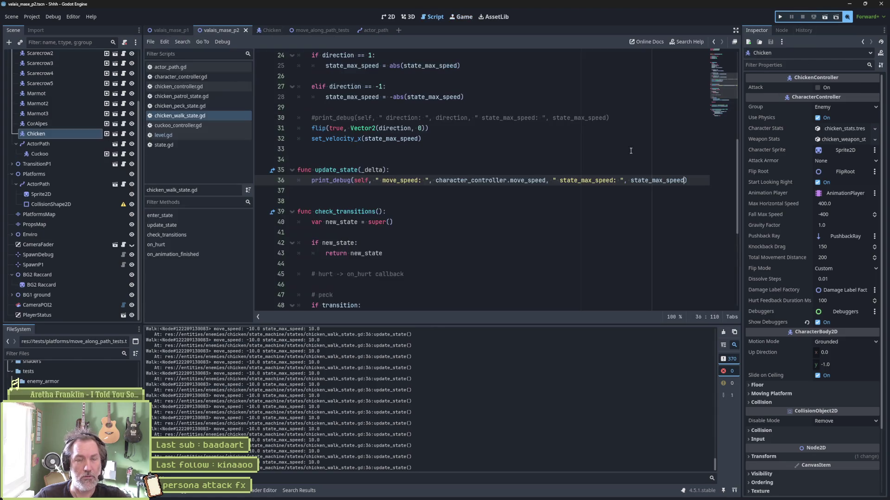
double_click(527, 180)
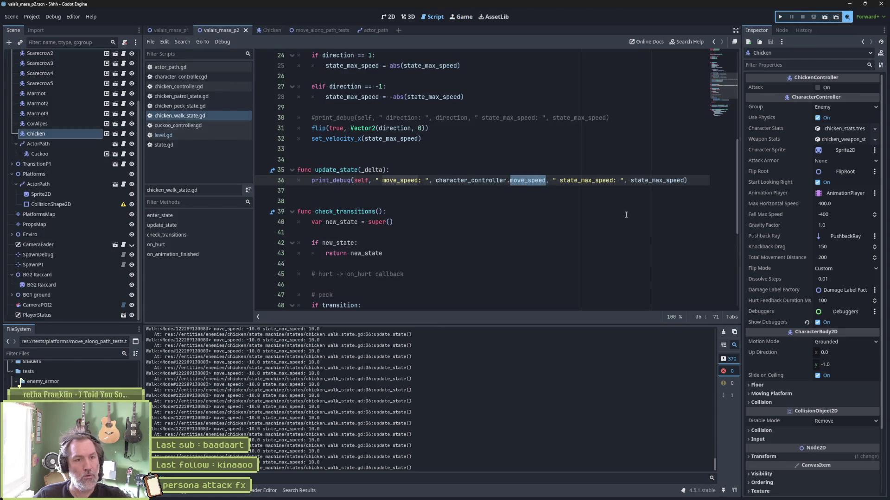
ctrl+click(343, 139)
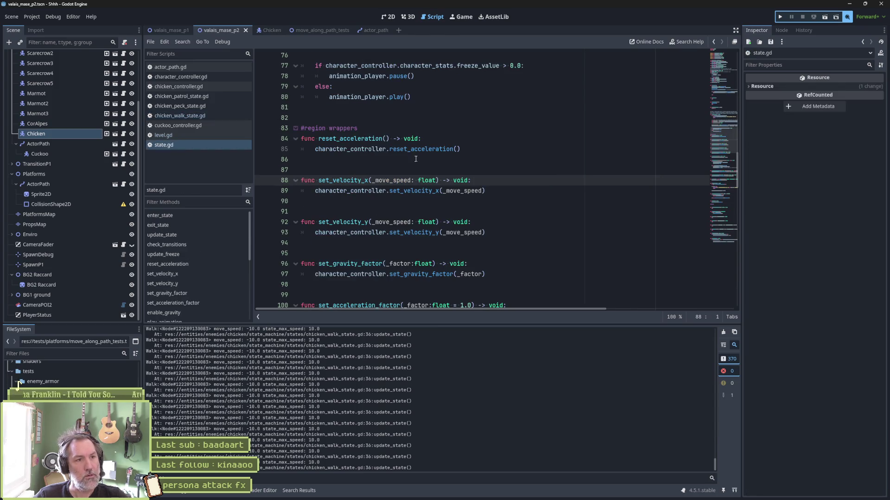
- Go to set_velocity_x in character_controller.gd and highlight the uses of _move_speed
ctrl+click(412, 191)
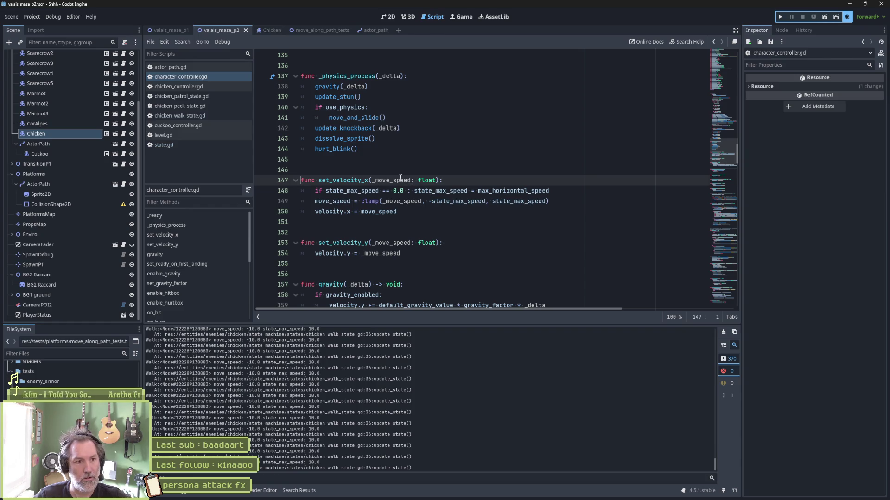
key(alt+Left)
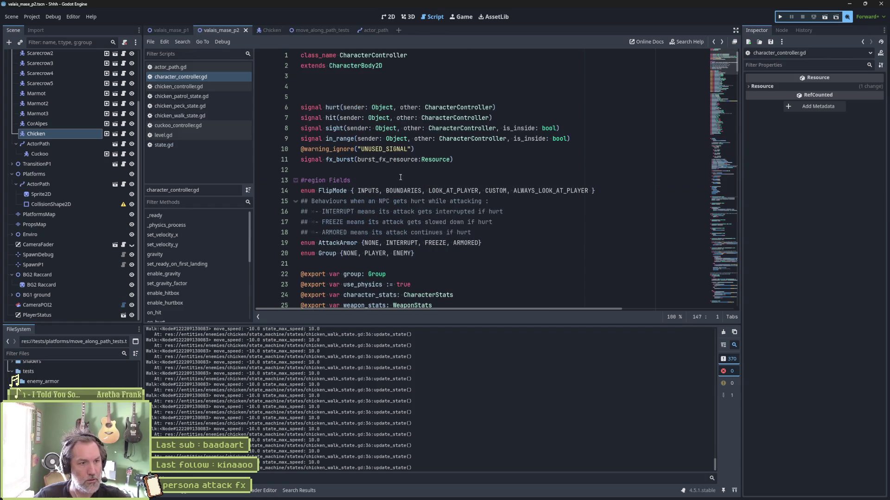
key(alt+Left)
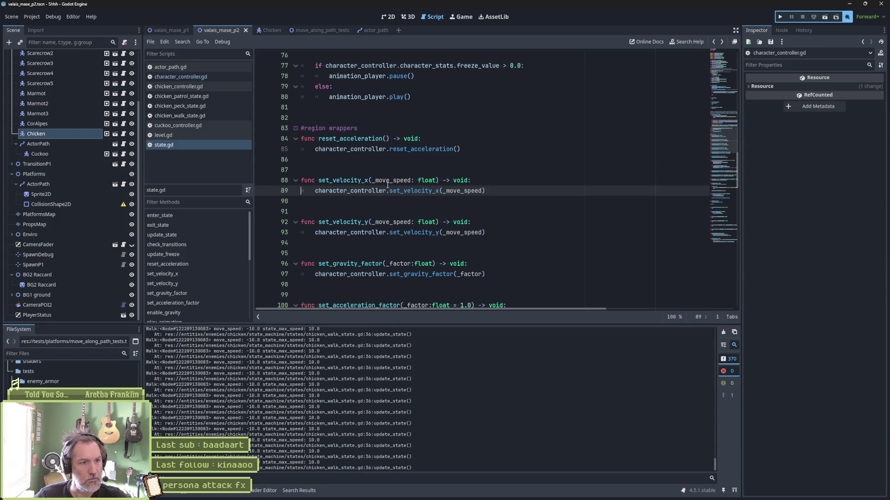
click(410, 192)
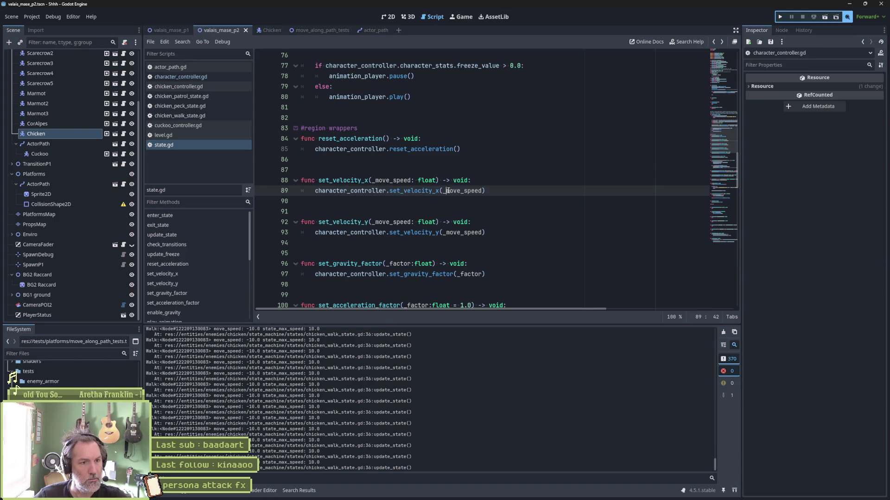
ctrl+click(412, 191)
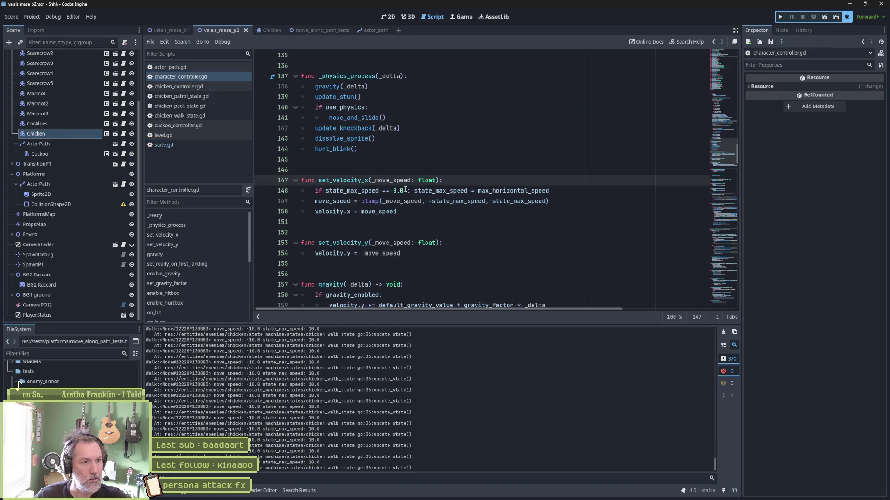
double_click(393, 180)
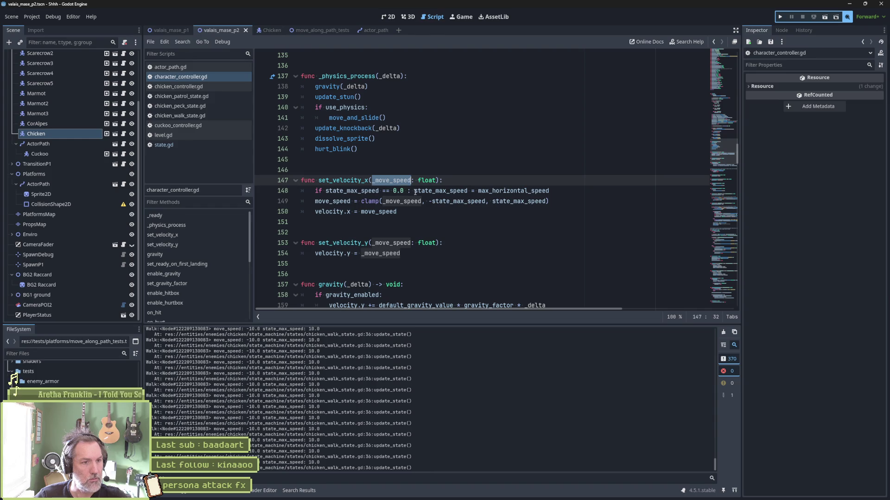
mouse_move(422, 192)
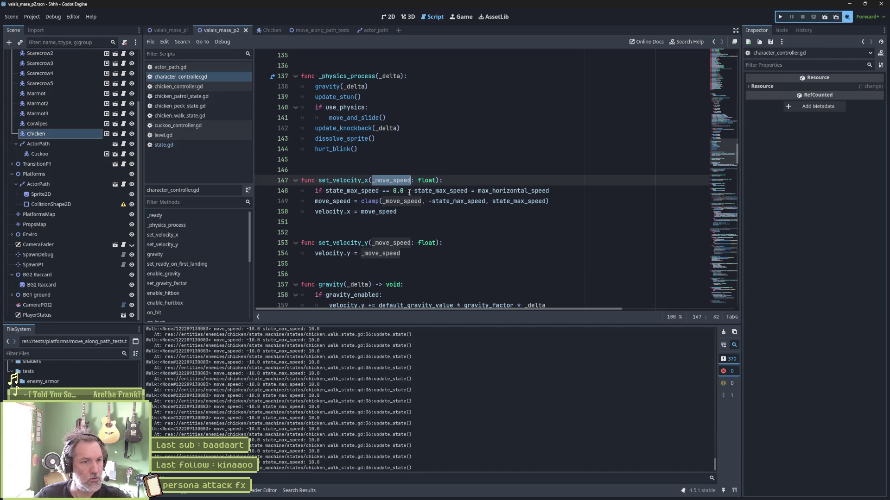
- Move the max-speed fallback assignment onto its own line 149 and set a breakpoint there
click(410, 192)
key(BackSpace)
key(Return)
click(262, 201)
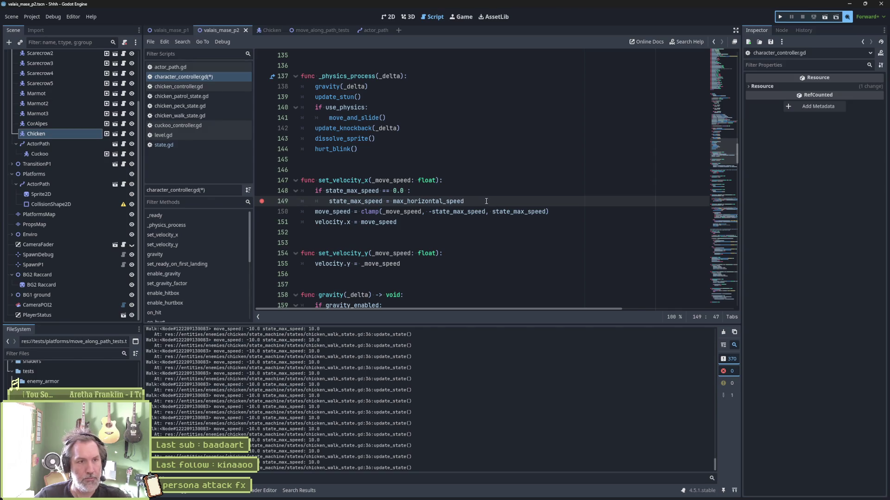
- Run the game, resume past the line 149 breakpoint a few times, then stop debugging
key(F6)
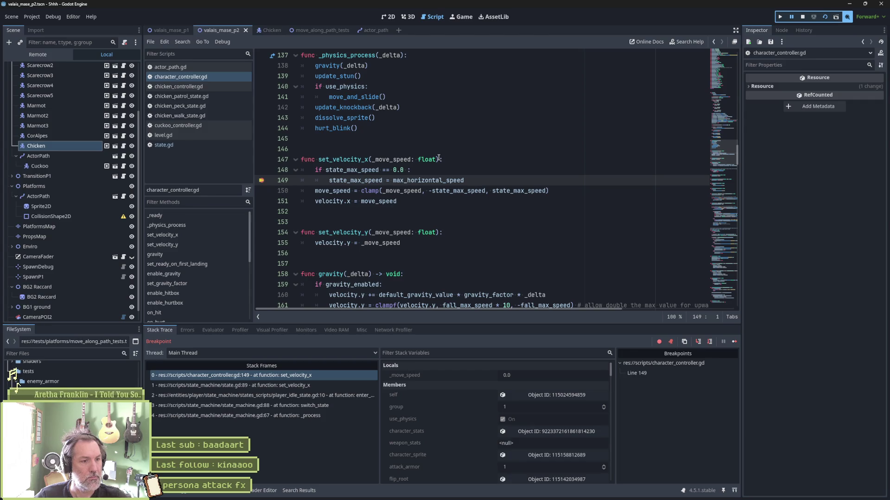
click(735, 341)
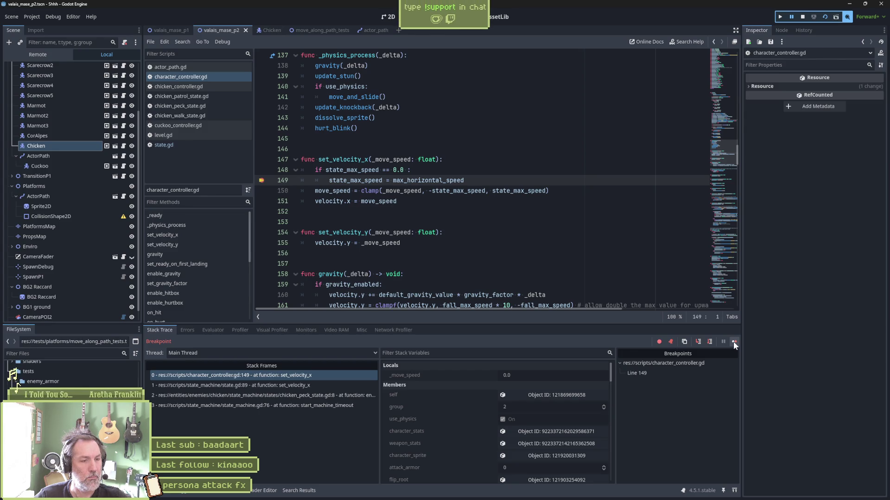
click(732, 342)
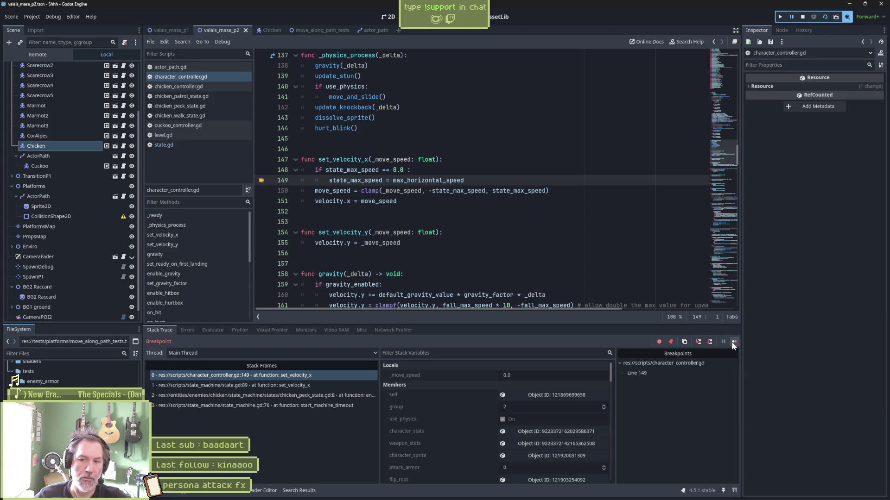
click(733, 342)
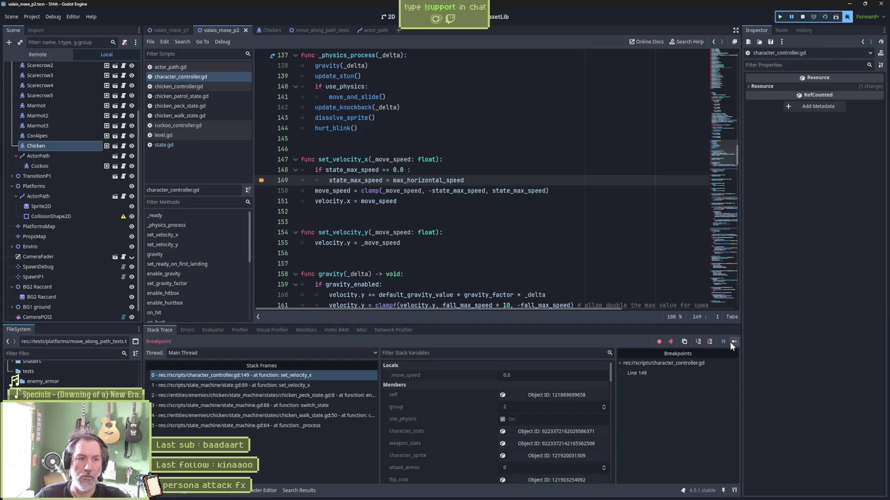
click(803, 17)
- Comment out the zero-speed fallback on lines 148–149 of set_velocity_x
click(428, 173)
drag(428, 175, 428, 181)
key(ctrl+k)
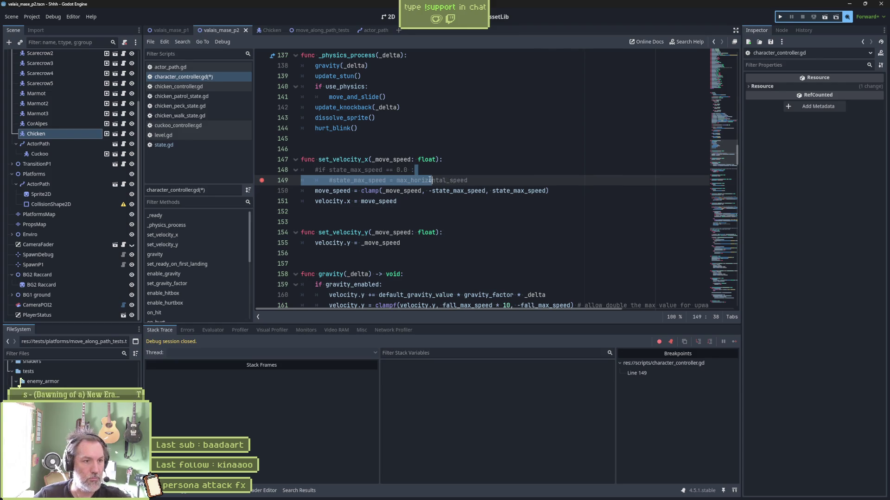
- Remove the line 149 breakpoint and test-run the game with the fallback commented out
click(261, 180)
click(460, 206)
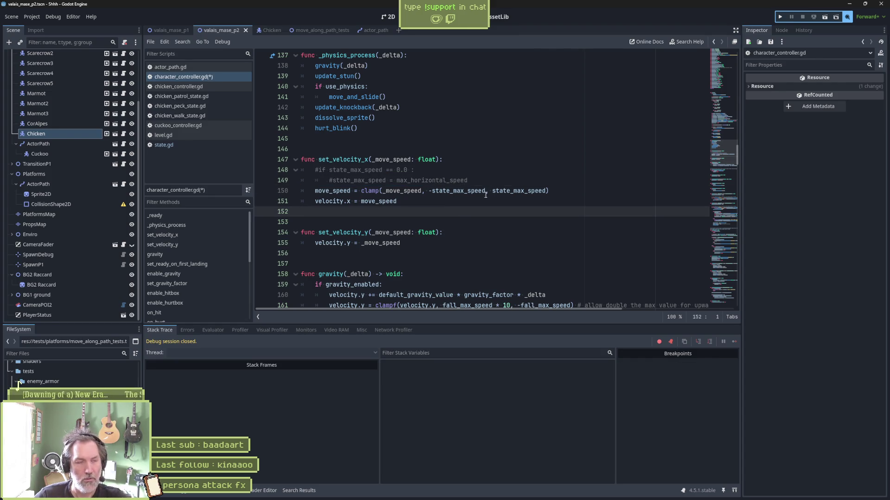
key(F5)
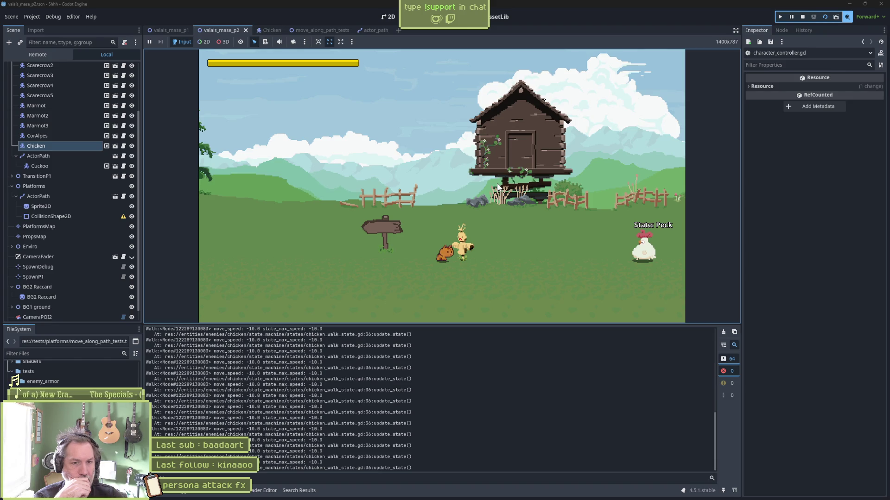
key(F8)
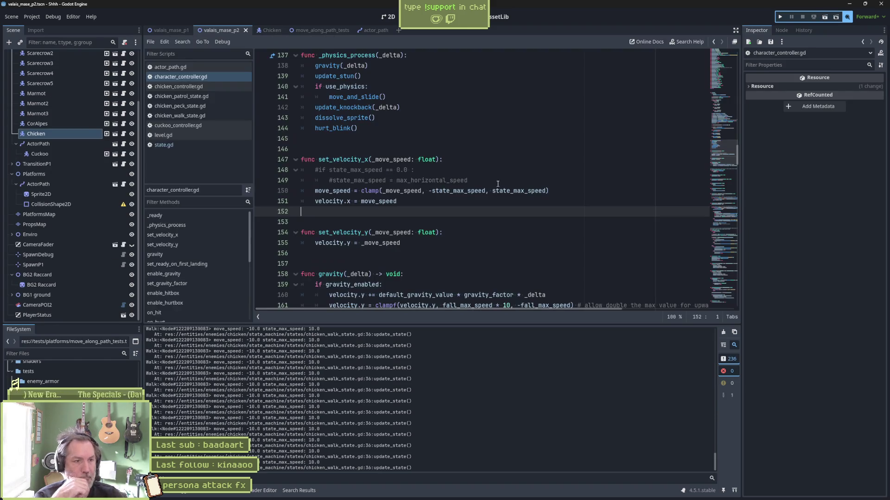
- Uncomment lines 148–149, join them into one line, and save character_controller.gd
drag(416, 170, 467, 178)
key(ctrl+k)
key(Delete)
key(Delete)
key(Delete)
key(ctrl+s)
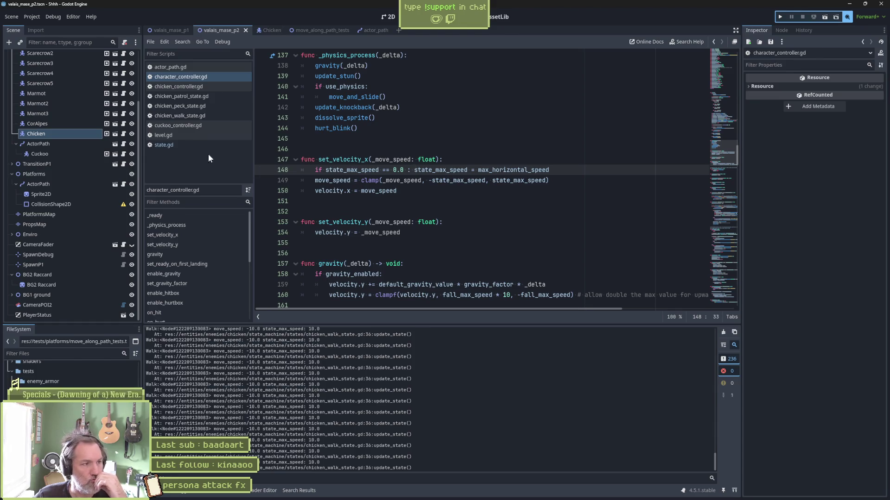
click(262, 31)
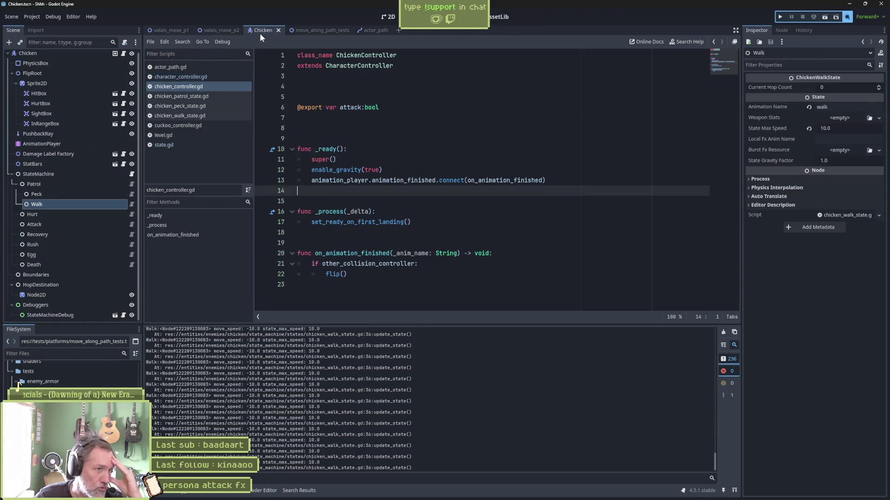
- Inspect the Peck state node, then return to character_controller.gd and select '== 0.0' on line 148
click(46, 195)
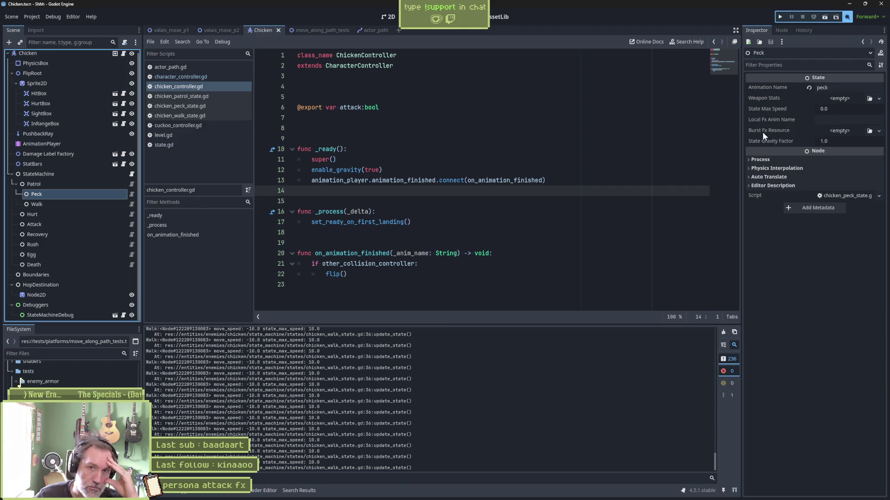
click(576, 203)
key(alt+Left)
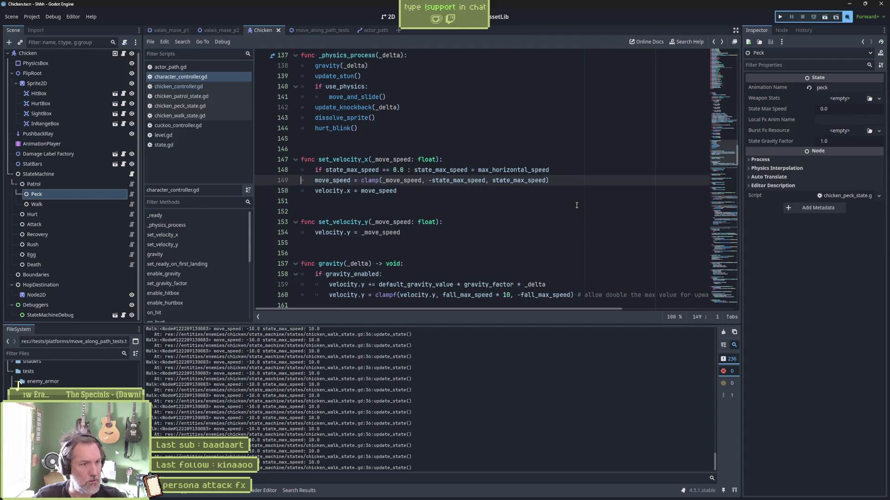
drag(383, 171, 403, 170)
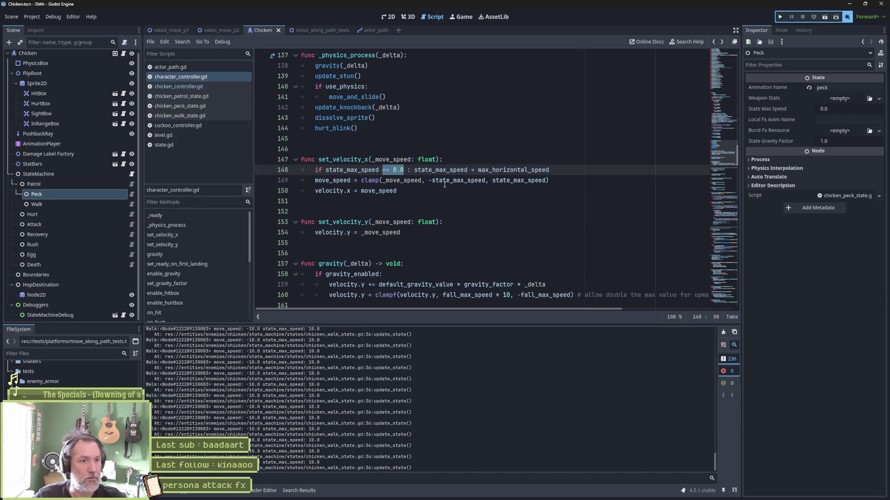
- Try adding an is_em check to the line 148 condition, then undo it
click(380, 170)
text(.em)
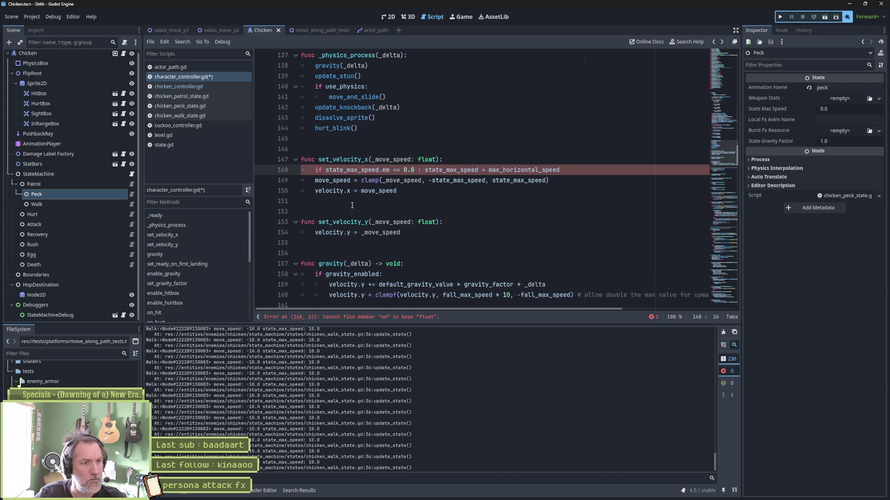
key(BackSpace)
key(BackSpace)
key(BackSpace)
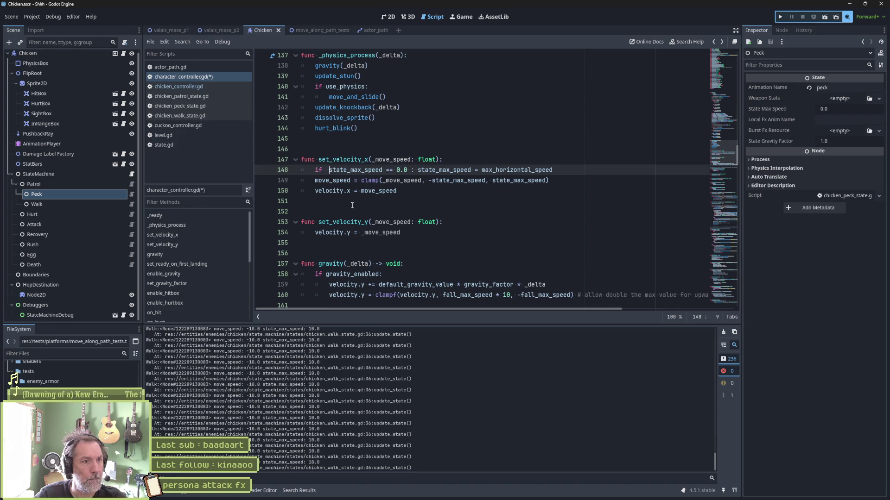
text(emp)
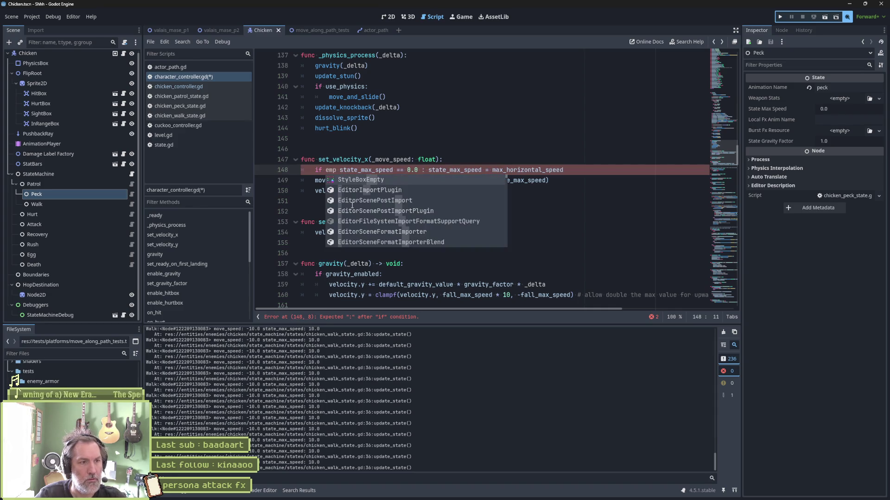
key(BackSpace)
key(BackSpace)
key(BackSpace)
text(is_em)
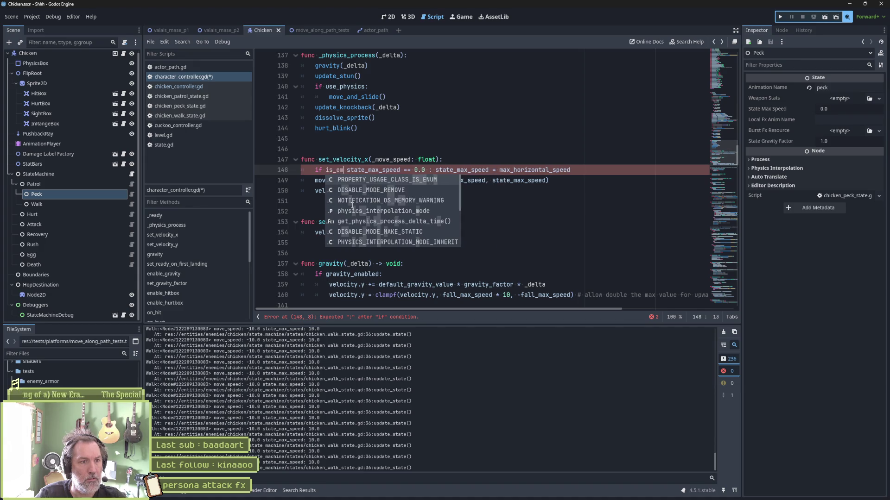
key(ctrl+z)
key(ctrl+z)
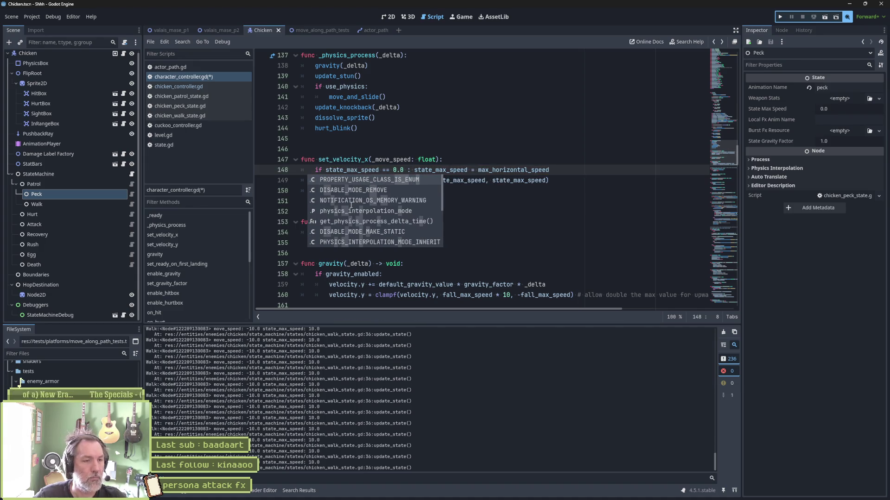
- Save character_controller.gd and comment out the zero-speed fallback on line 148 with #
click(338, 170)
key(ctrl+s)
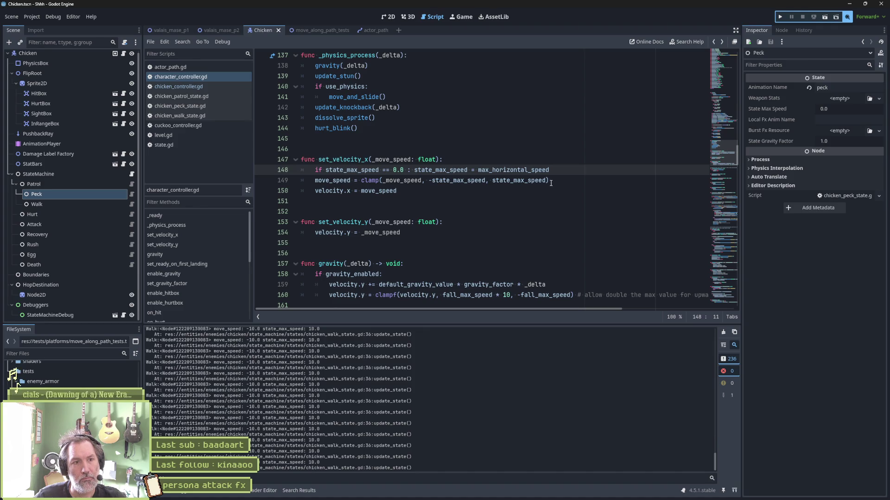
click(315, 170)
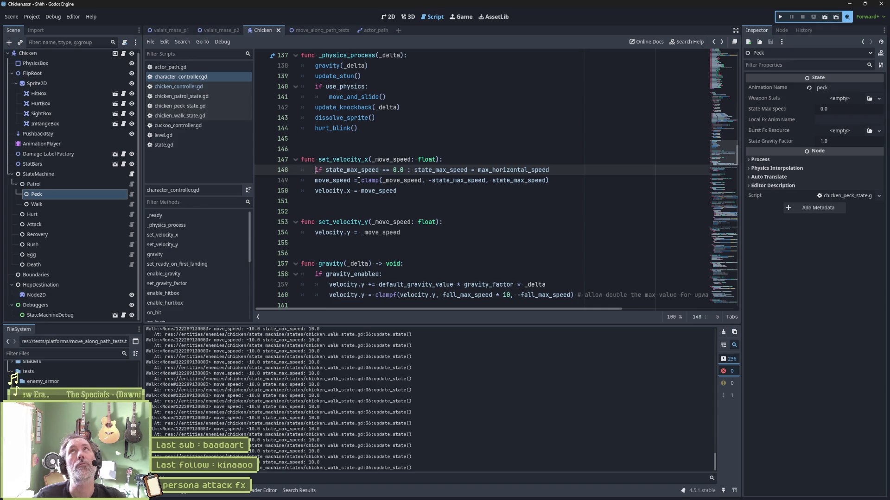
text(#)
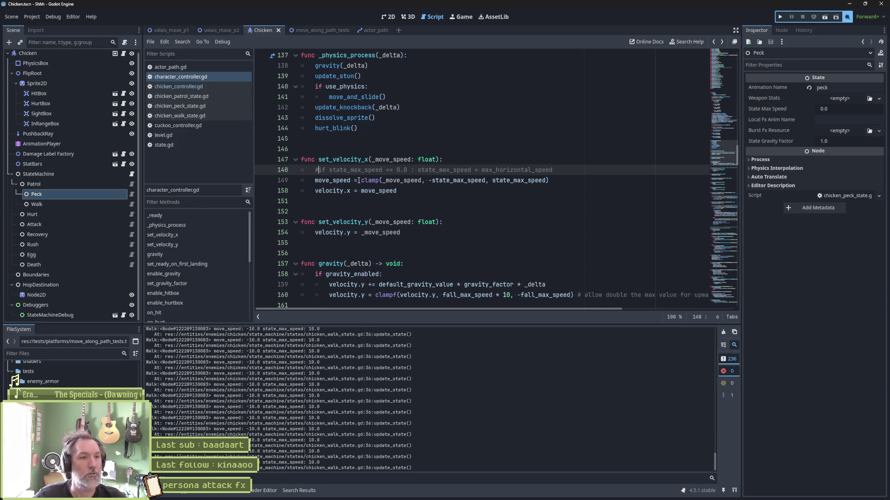
- Open state.gd and check that state_max_speed defaults to 0.0
click(164, 145)
click(723, 81)
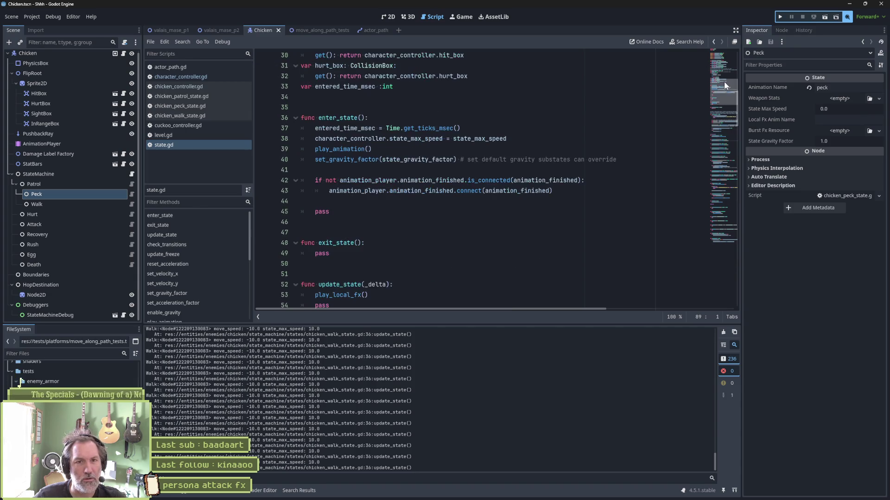
click(722, 66)
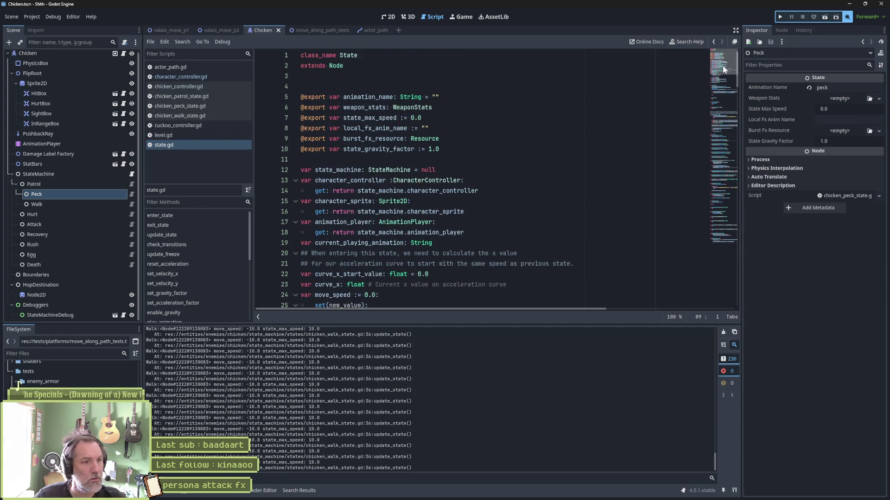
drag(343, 117, 421, 117)
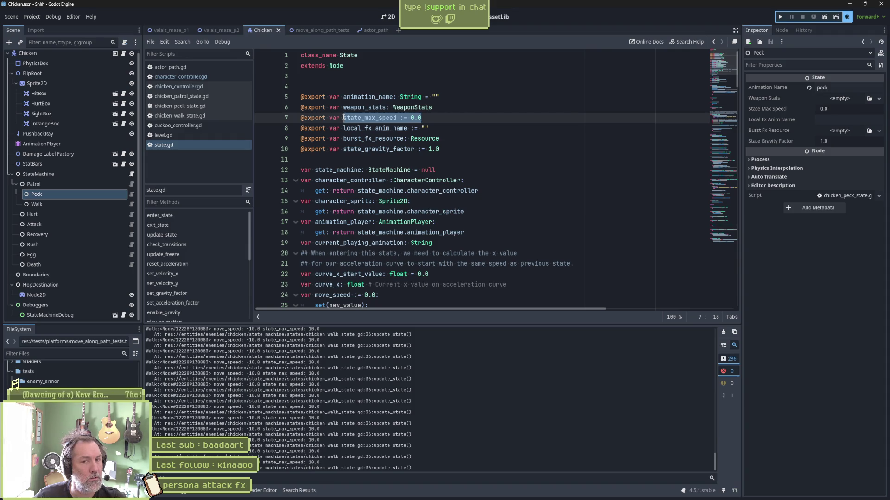
- Inspect the Walk, Hurt and Egg state nodes, then close state.gd and return to line 148
click(88, 204)
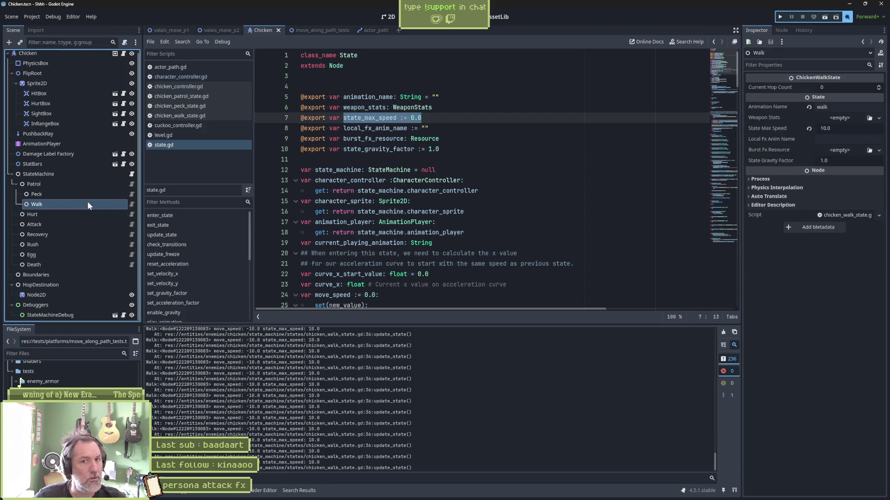
click(82, 216)
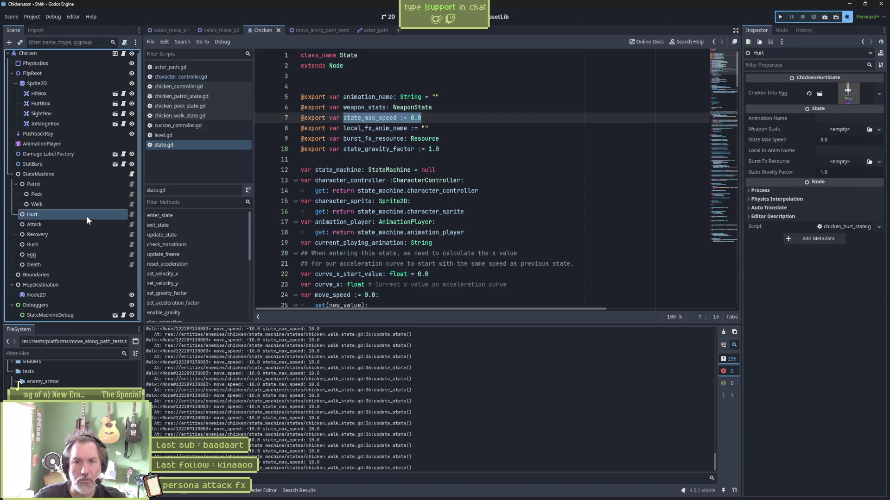
key(Down)
key(Down)
key(Down)
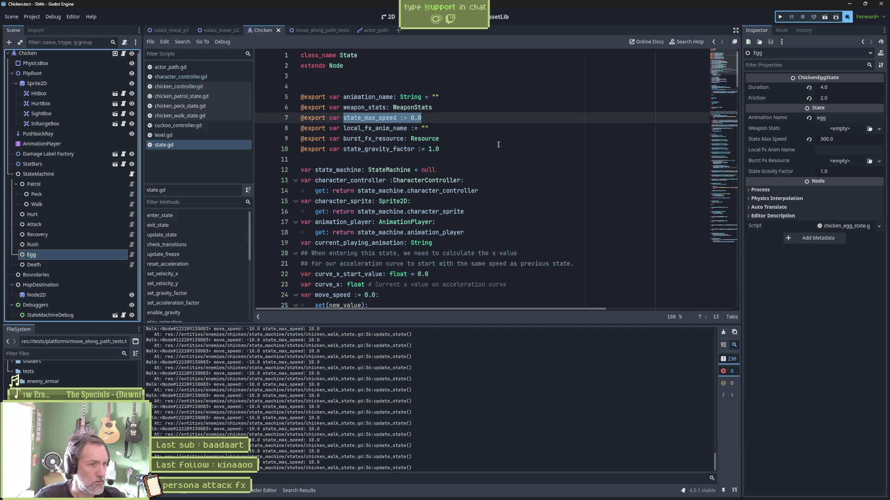
key(ctrl+w)
click(354, 171)
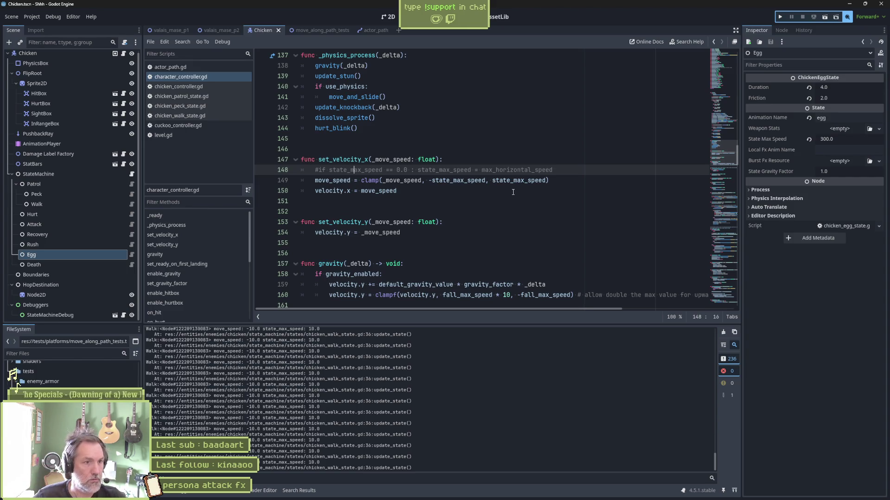
- Delete commented line 148 from set_velocity_x, leaving the clamp line, and switch to chicken_walk_state.gd
click(474, 170)
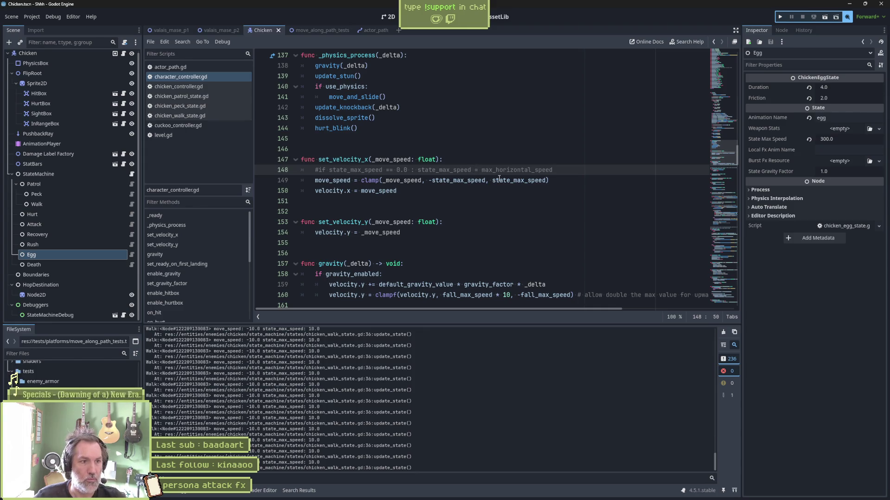
key(ctrl+shift+k)
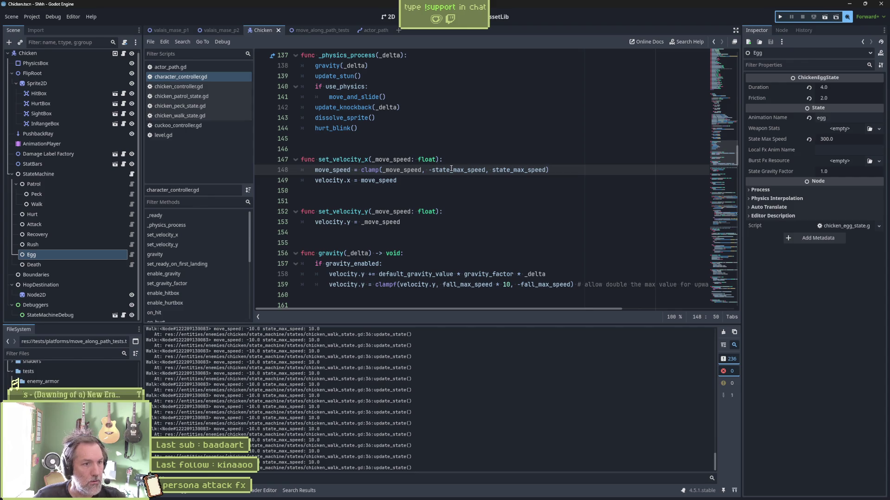
click(377, 182)
click(566, 169)
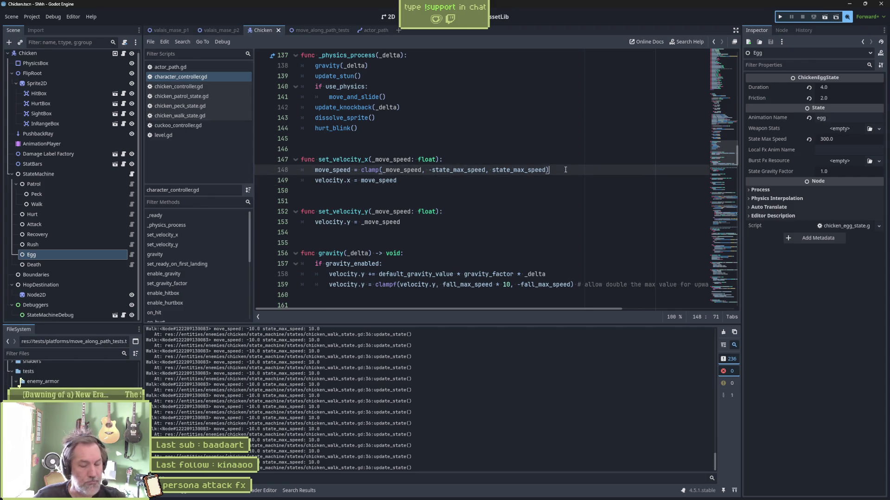
key(Return)
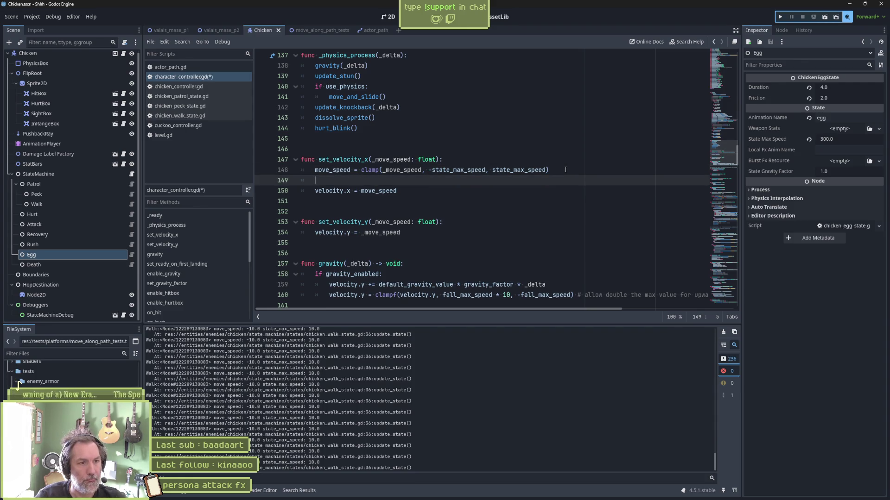
key(ctrl+z)
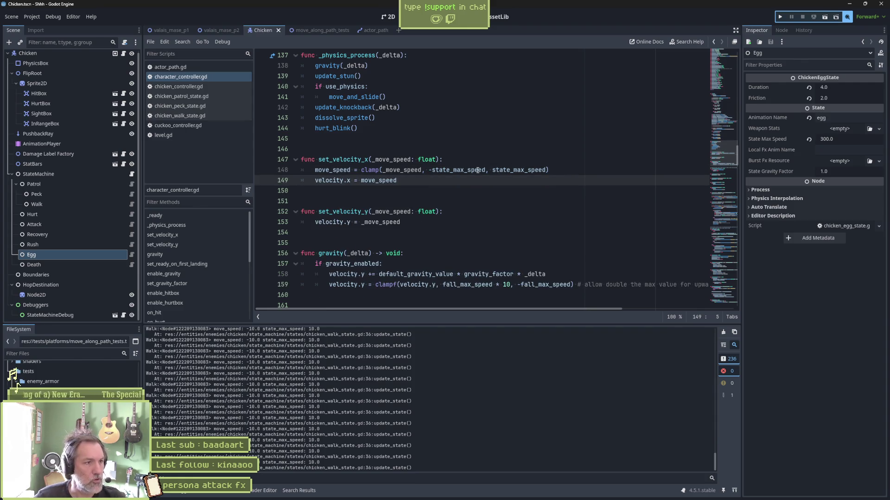
click(197, 116)
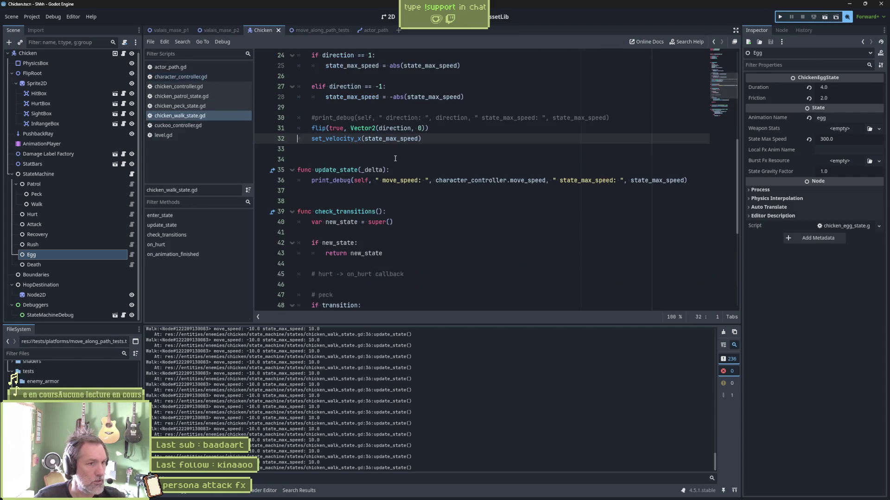
- Delete update_state from chicken_walk_state.gd and add print_debug(self, " state_max_speed: ", state_max_speed) after the flip call
click(353, 139)
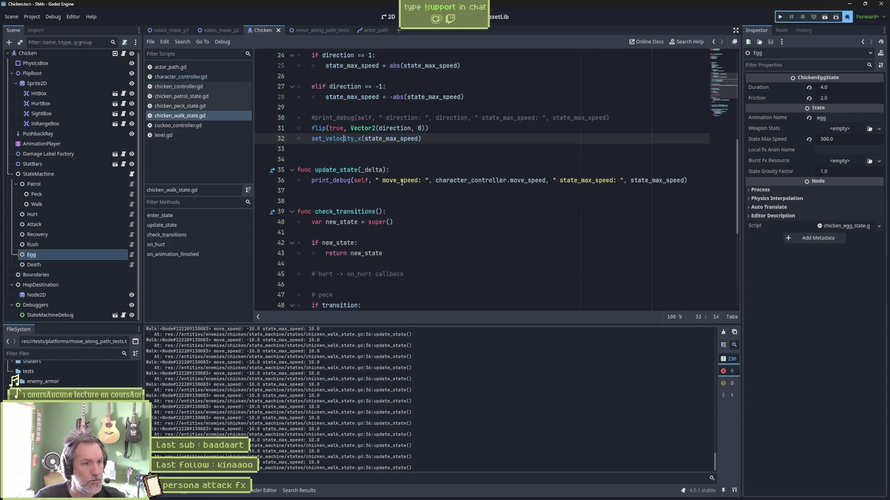
click(398, 169)
key(ctrl+shift+k)
key(ctrl+shift+k)
key(ctrl+shift+k)
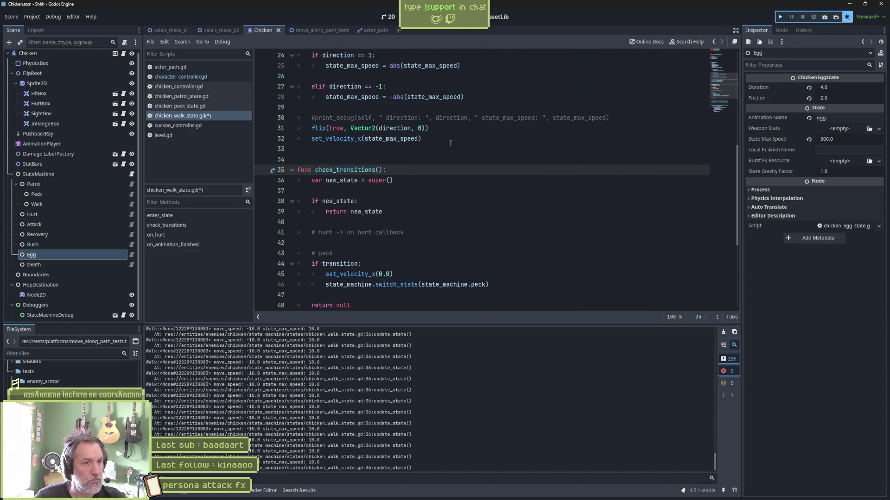
double_click(392, 139)
click(500, 133)
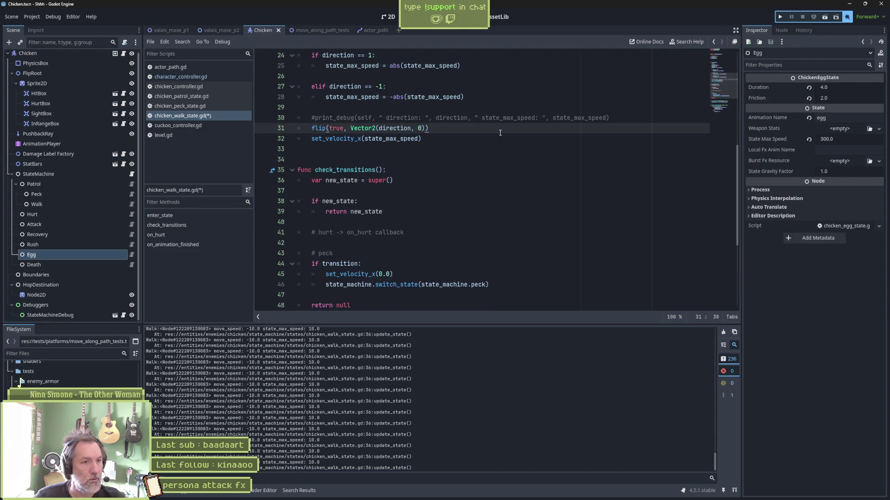
key(Return)
text(p)
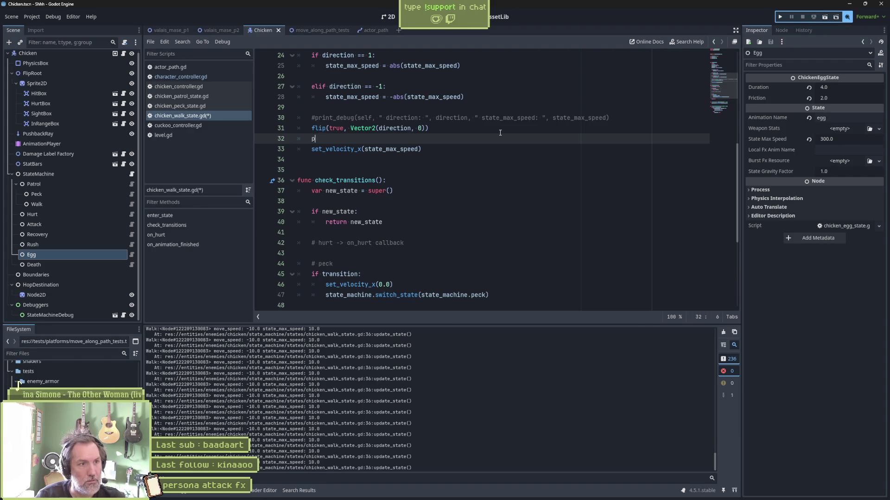
text(rint_debug(self, " state_max_speed)
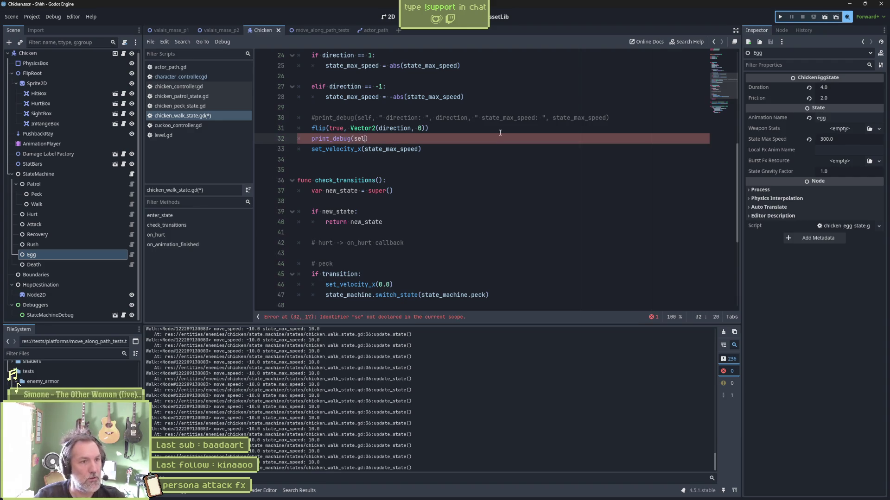
text(: ", state_max_speed: ")
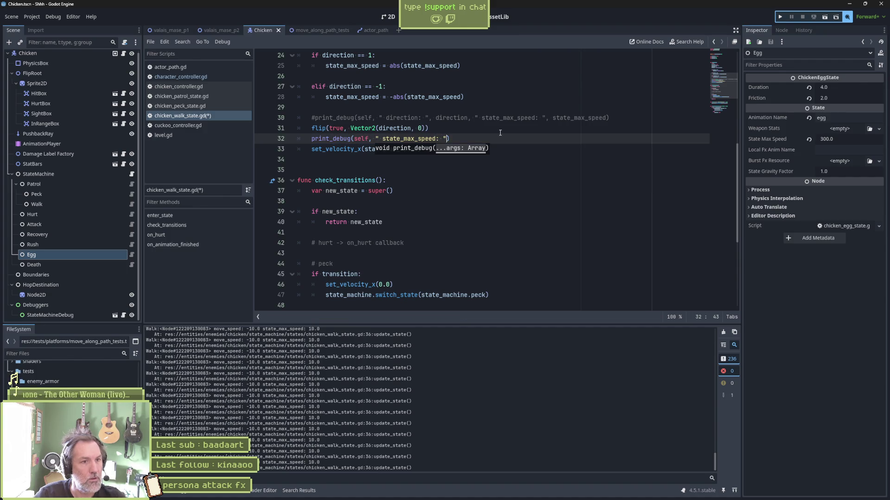
key(ctrl+s)
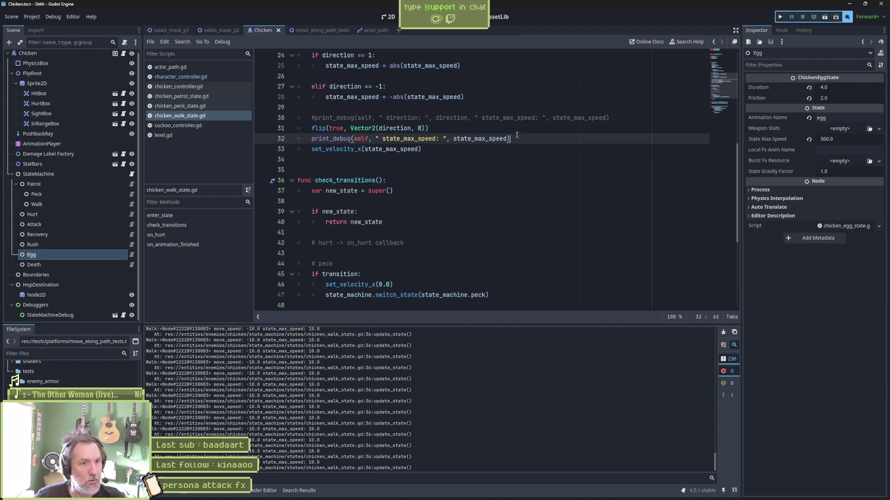
key(shift+Up)
key(ctrl+c)
- Paste the debug print into state.gd's set_velocity_x, relabelled to print _move_speed, and save
ctrl+click(339, 149)
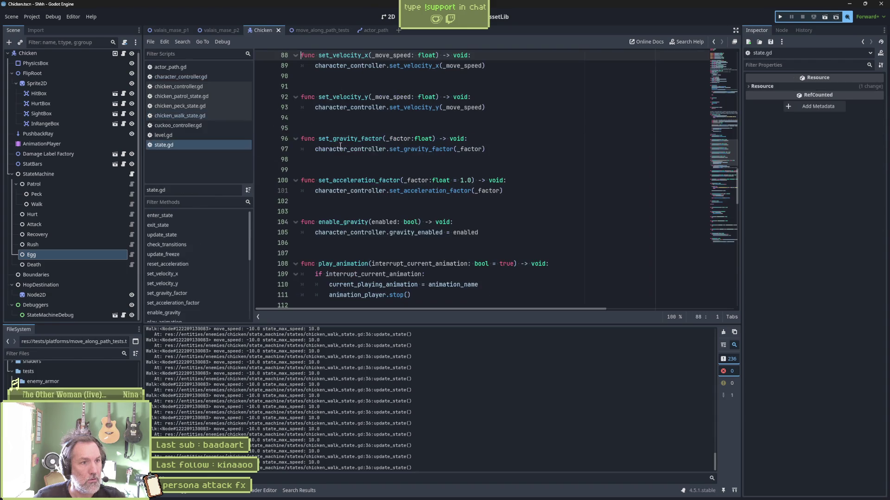
scroll(400, 121, up, 2)
click(486, 117)
key(ctrl+v)
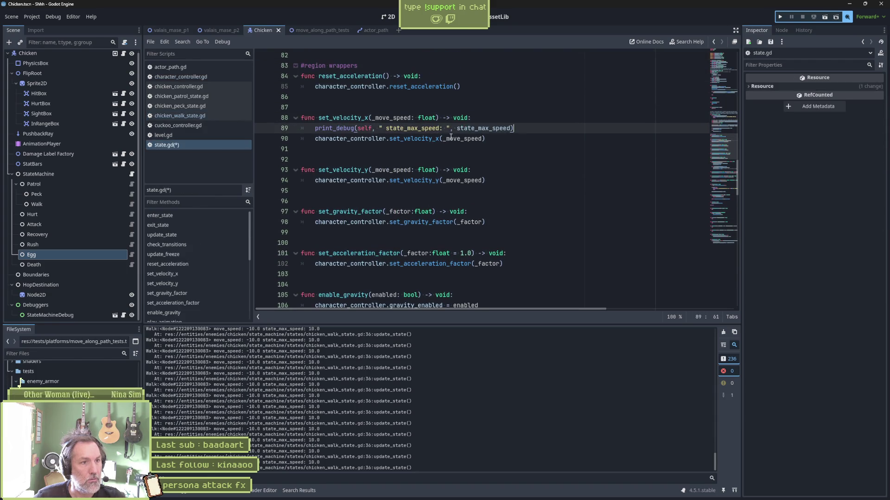
double_click(391, 118)
key(ctrl+c)
double_click(407, 128)
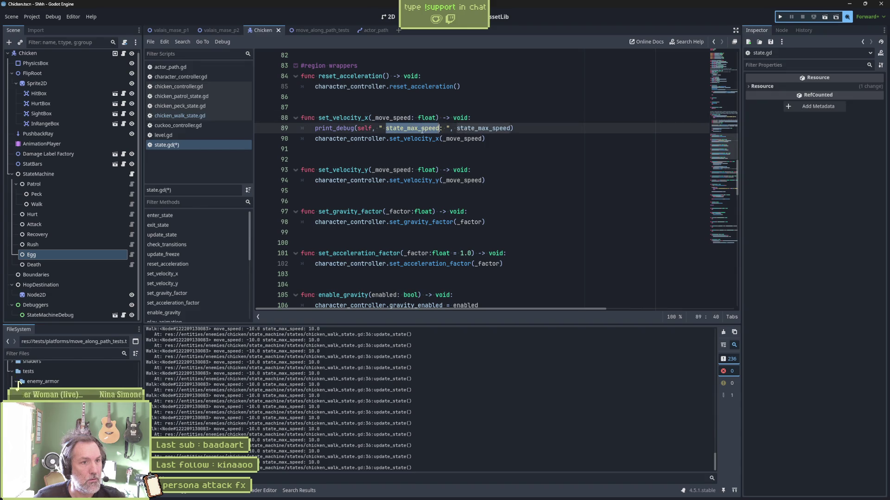
key(ctrl+v)
double_click(486, 129)
key(ctrl+v)
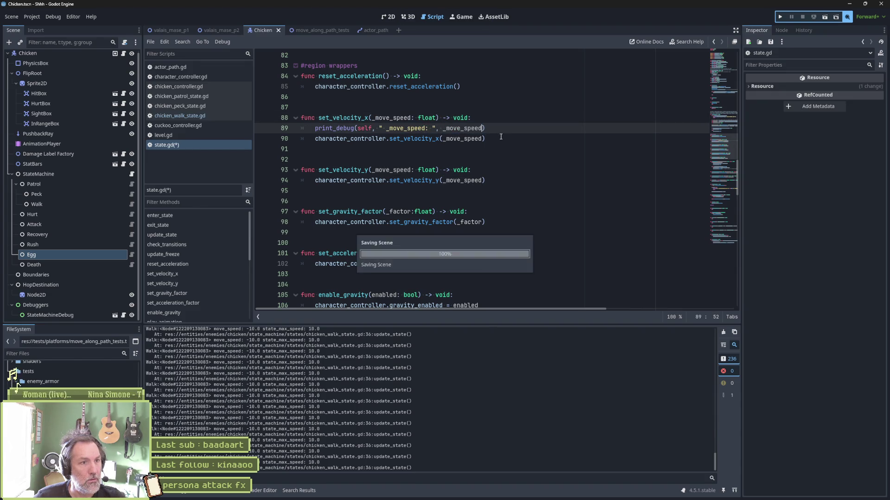
key(ctrl+s)
drag(500, 129, 500, 118)
ctrl+click(419, 139)
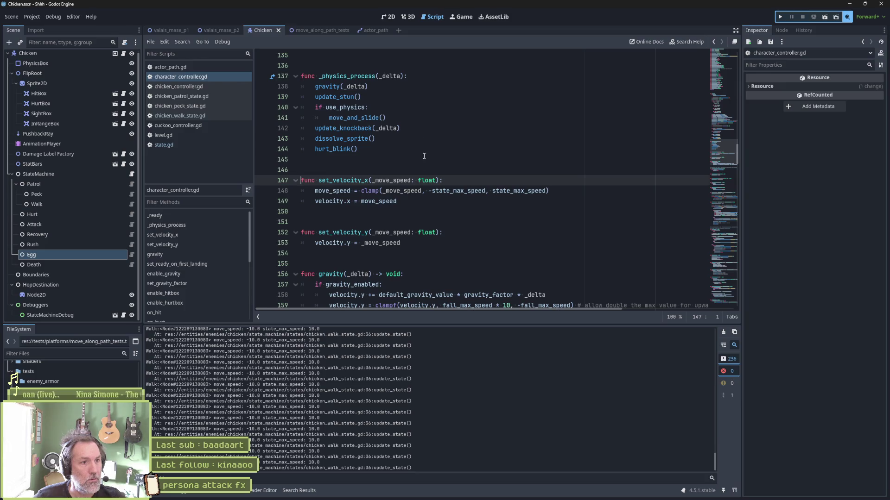
- Paste the _move_speed debug print into character_controller.gd's set_velocity_x, before and after the clamp line
key(ctrl+v)
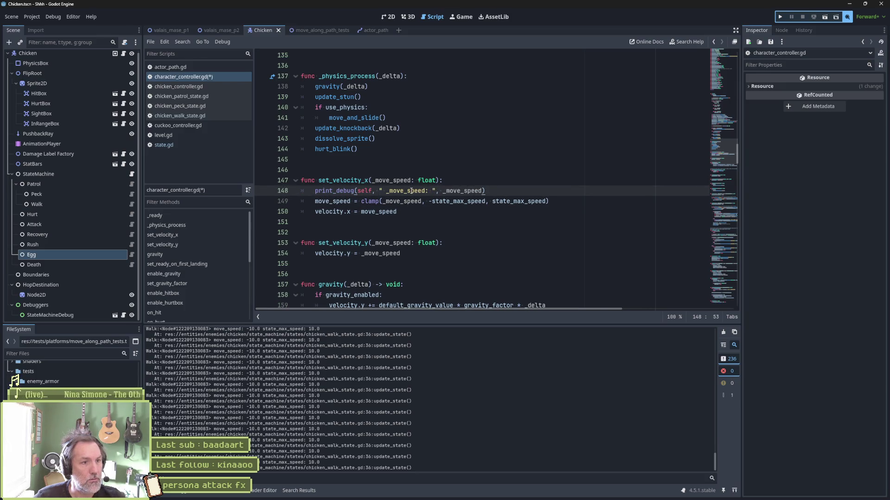
key(ctrl+s)
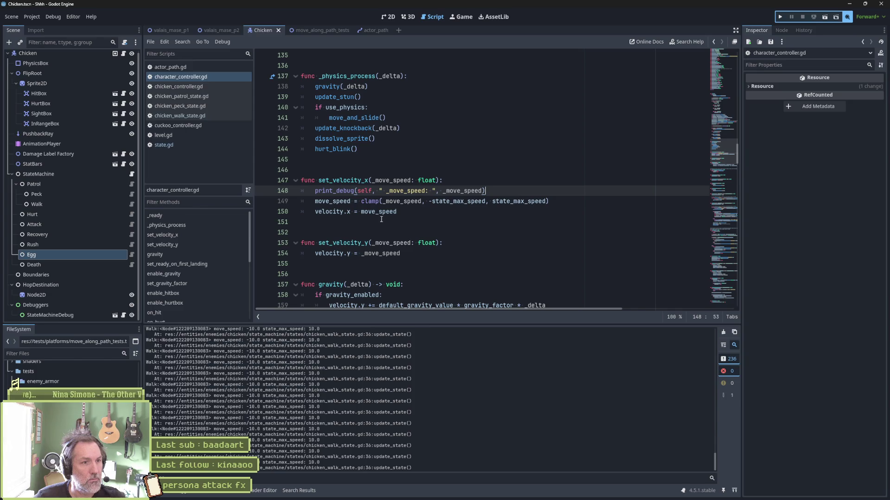
key(shift+Home)
key(ctrl+c)
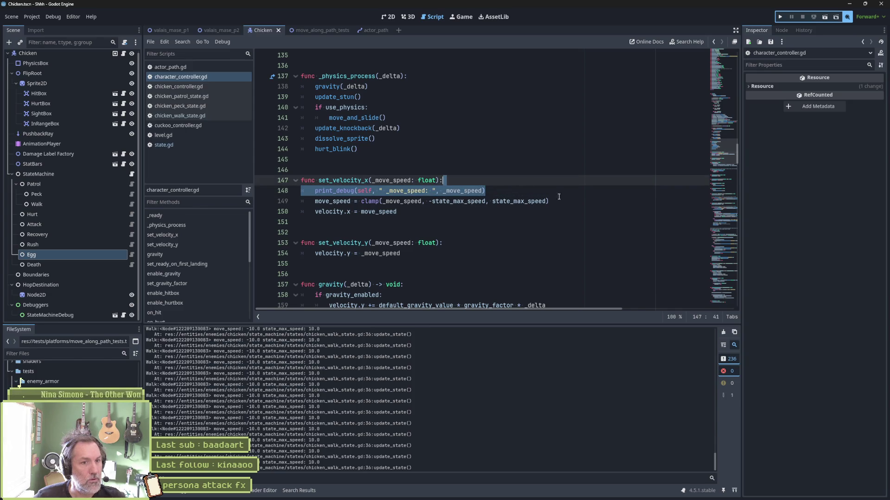
key(Down)
key(End)
key(Return)
key(ctrl+v)
- Label the two prints 'b4' and 'after', save, and run the game with F5
click(427, 192)
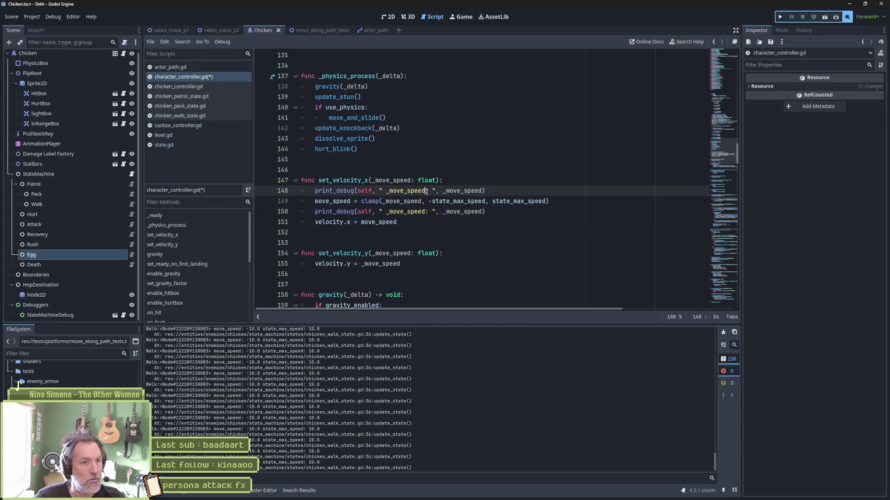
text(b4)
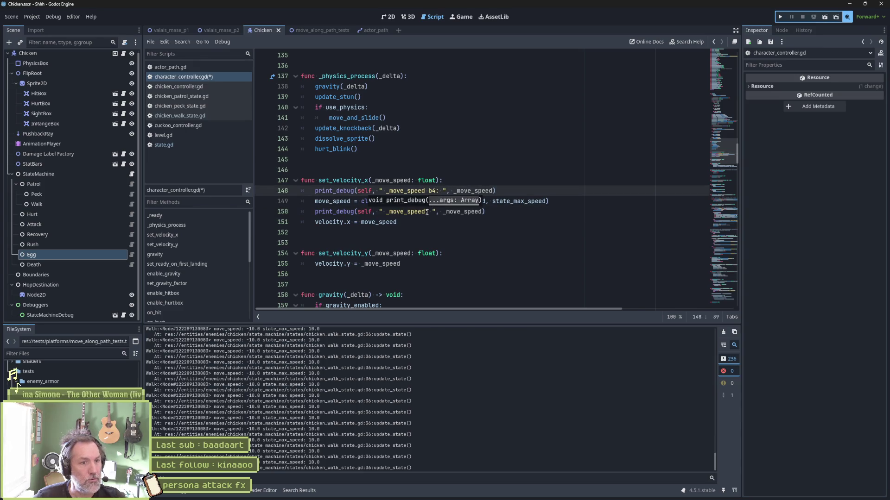
click(426, 212)
text(after)
key(ctrl+s)
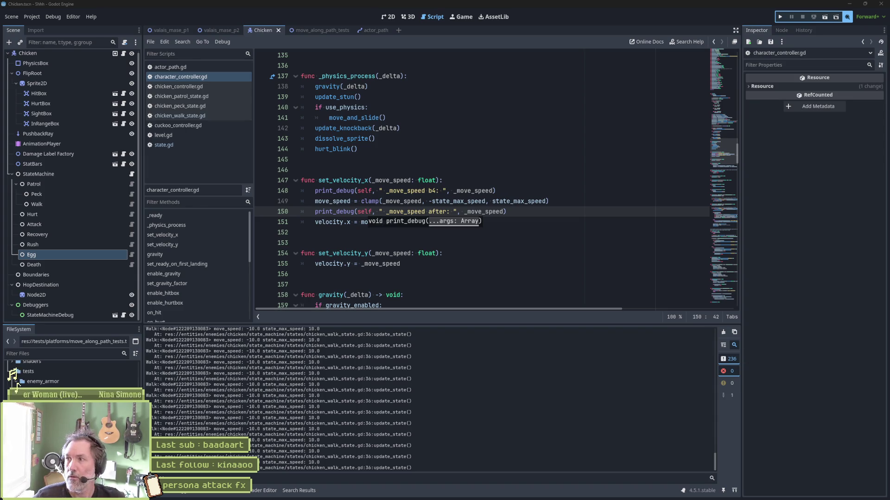
click(563, 247)
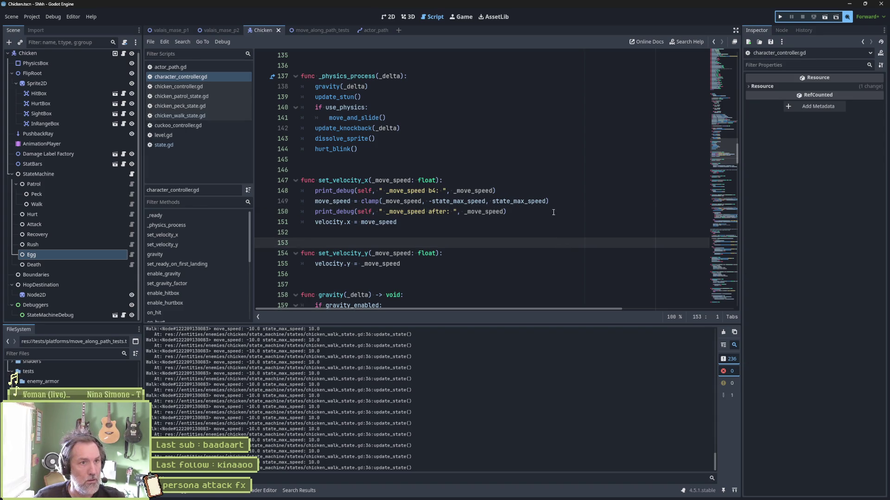
key(F5)
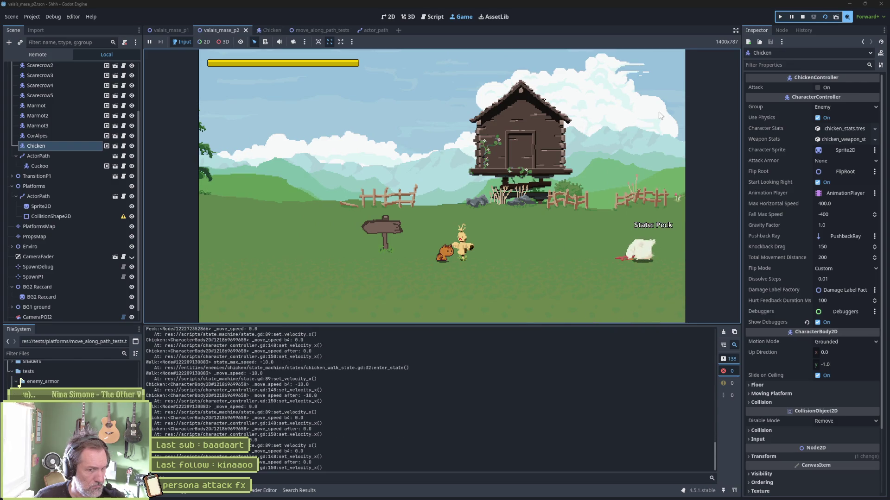
- Pause and resume the running game, then review the speed: 10.0 values in the Output log
click(793, 18)
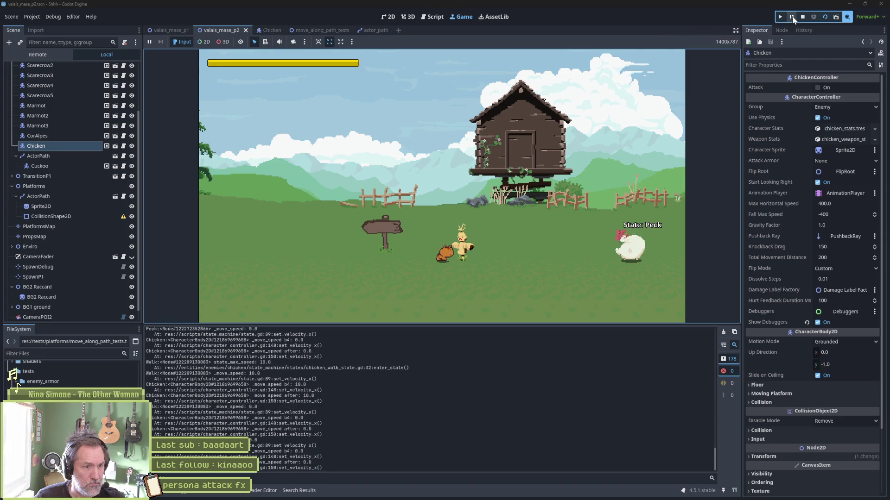
click(791, 16)
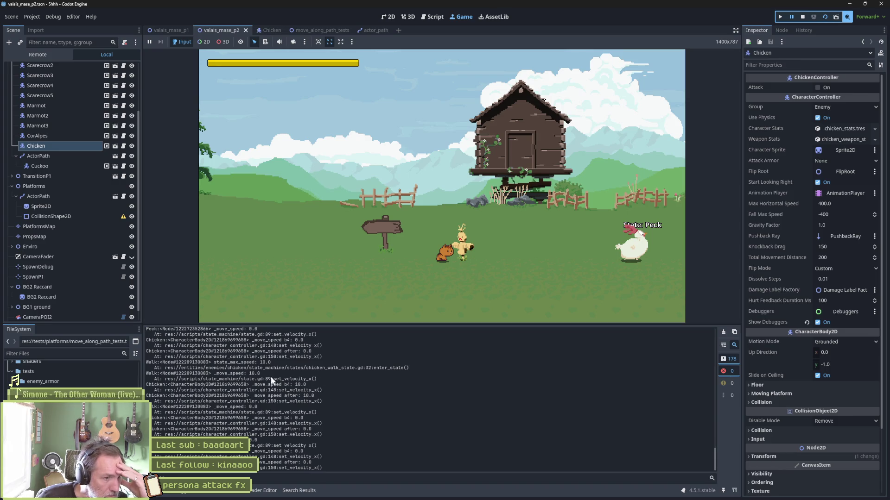
drag(227, 373, 260, 374)
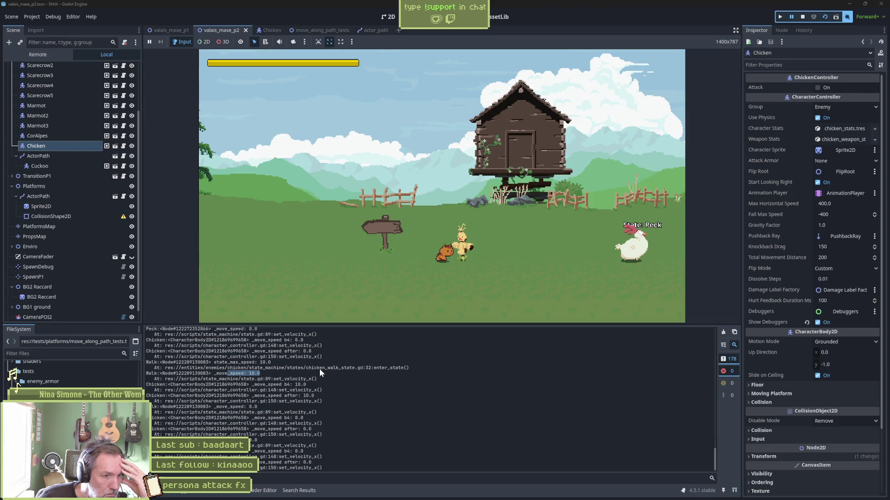
scroll(376, 392, up, 5)
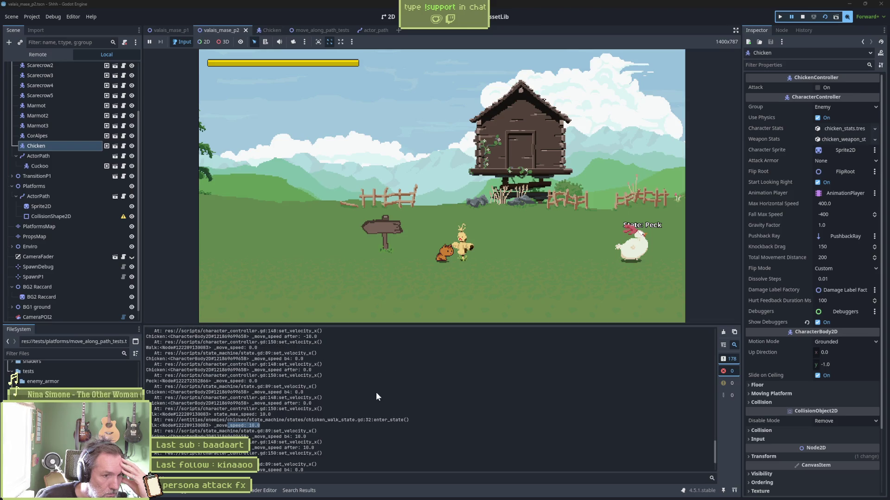
scroll(380, 410, up, 3)
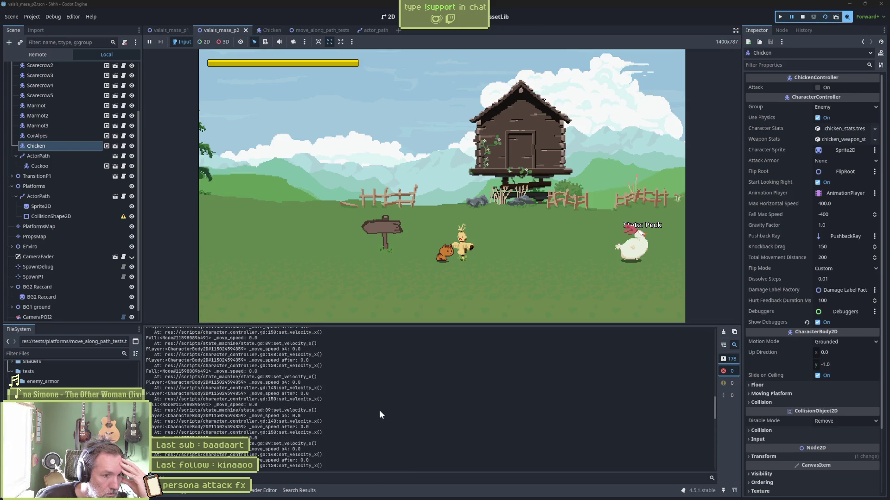
scroll(380, 410, down, 3)
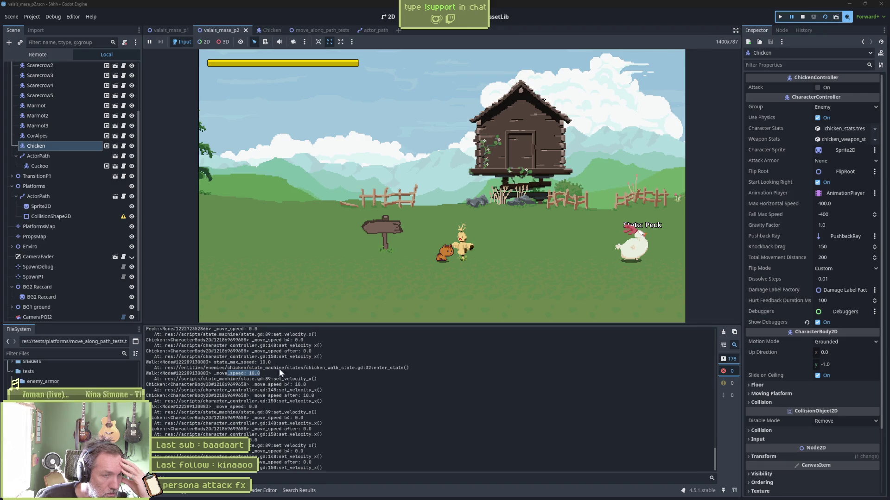
- Look over chicken_walk_state.gd, then select debug line 89 in state.gd
click(435, 16)
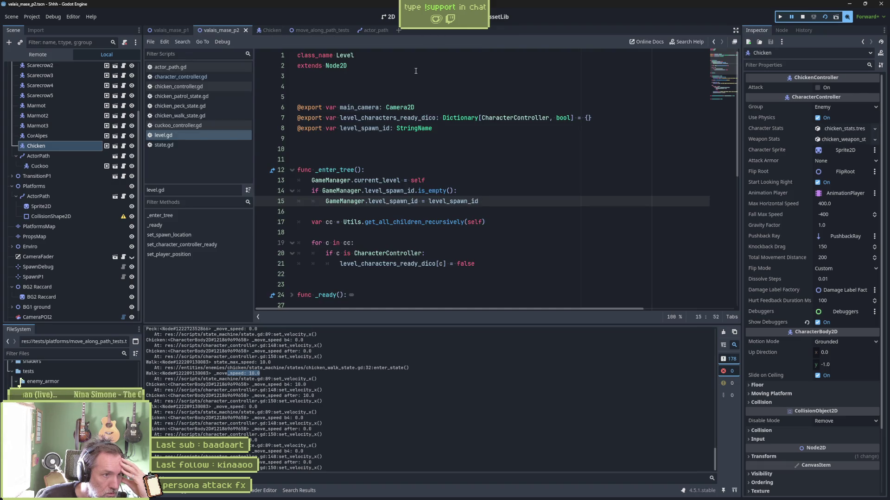
click(210, 115)
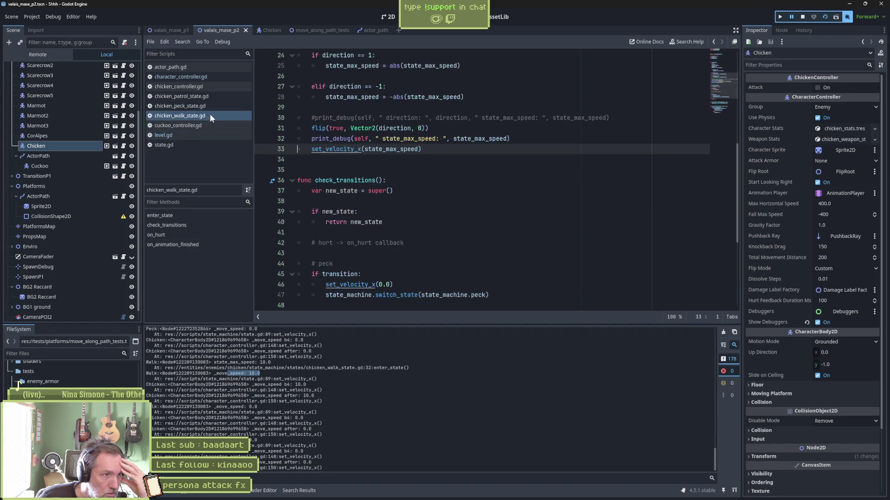
scroll(346, 217, down, 5)
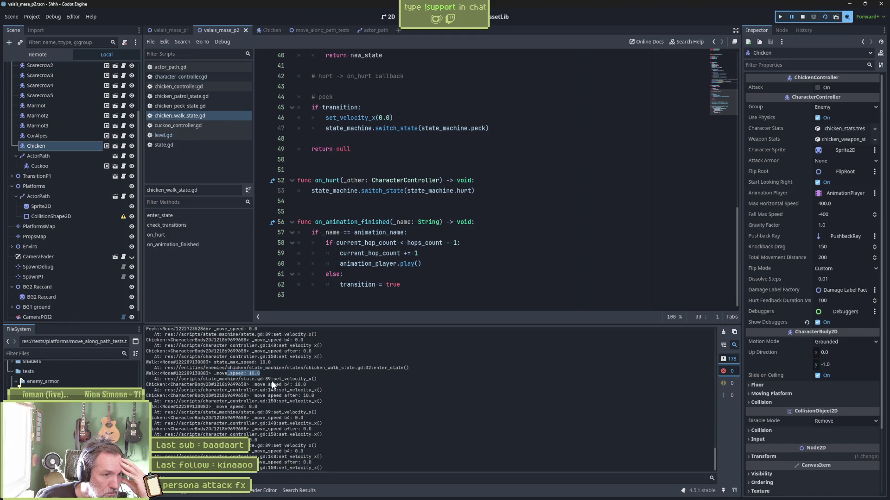
click(228, 146)
scroll(203, 277, down, 5)
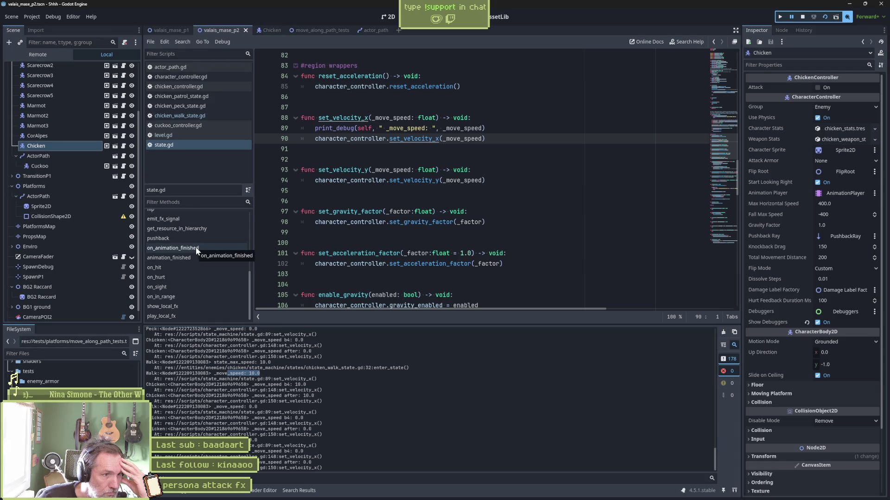
drag(485, 128, 300, 128)
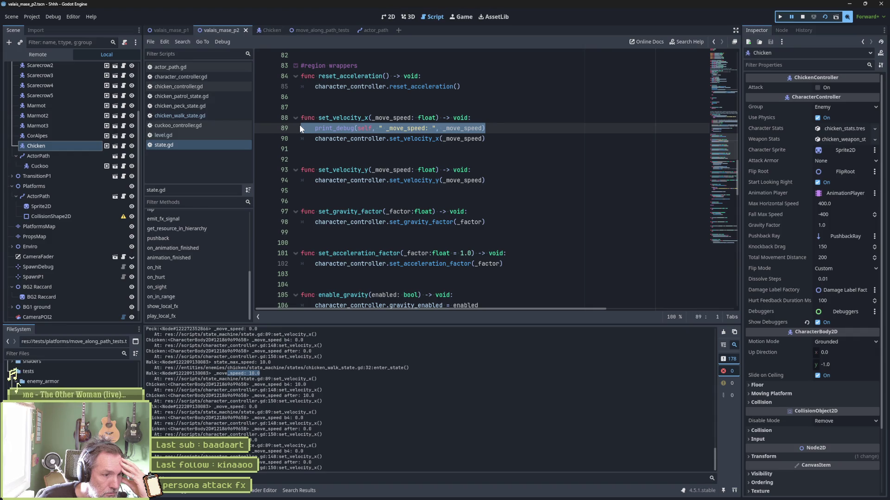
key(shift+Home)
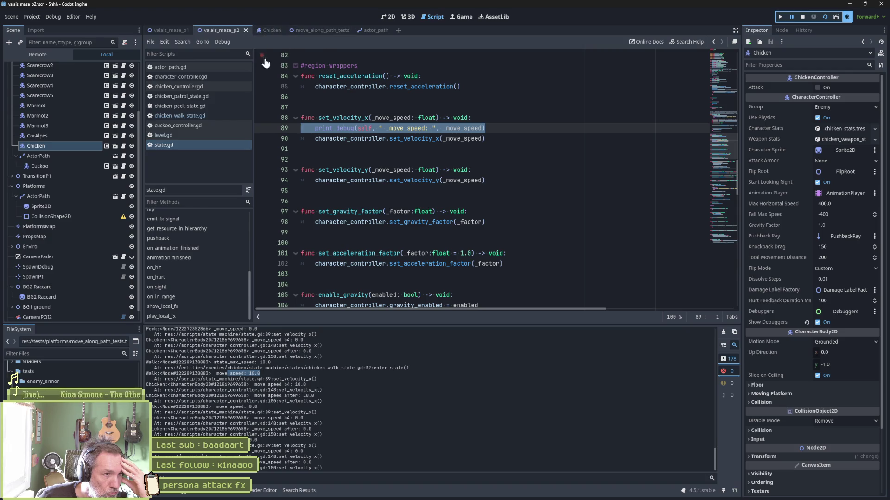
- In chicken_walk_state.gd, examine super() on line 15, check the logged state_max_speed, and set a breakpoint there
click(225, 115)
scroll(457, 209, up, 6)
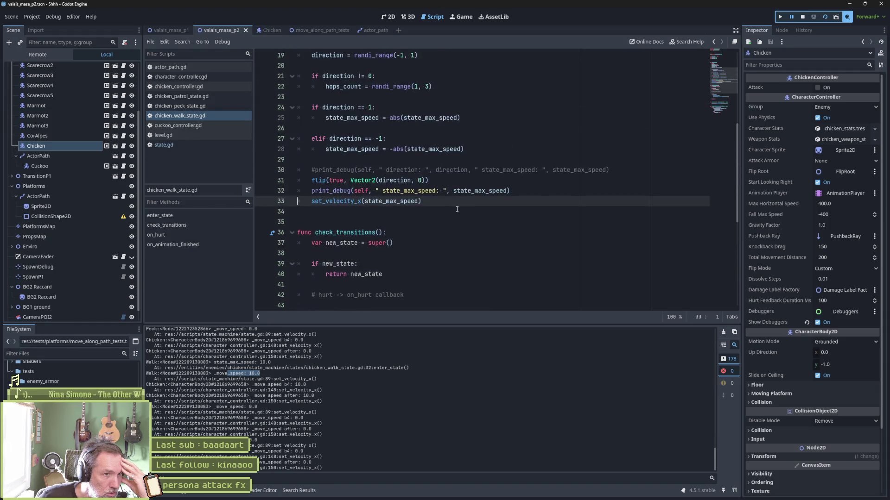
scroll(457, 209, up, 5)
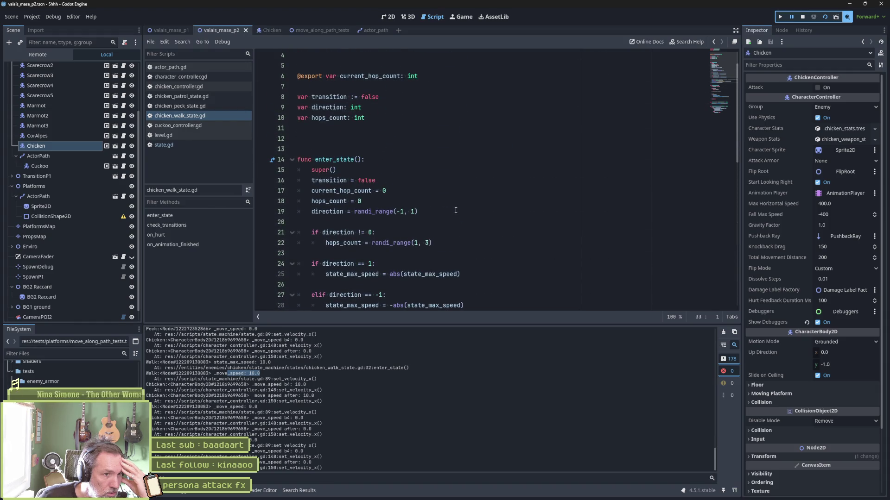
drag(337, 171, 312, 169)
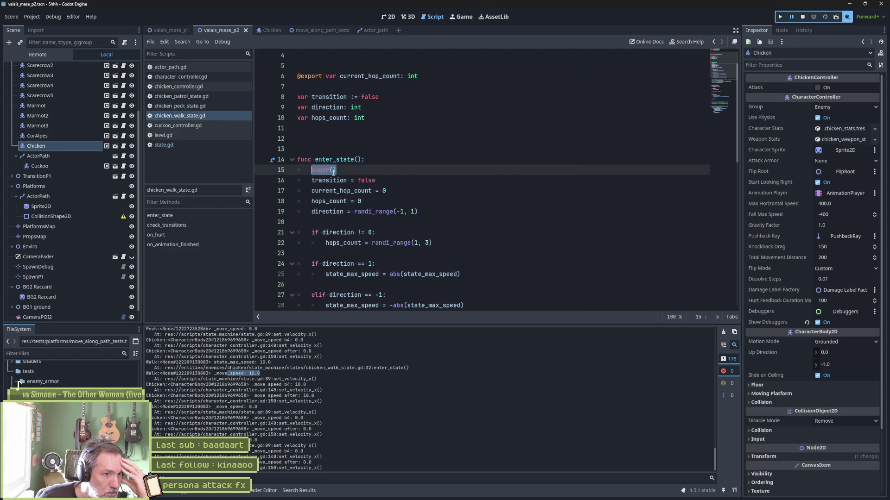
scroll(333, 172, down, 2)
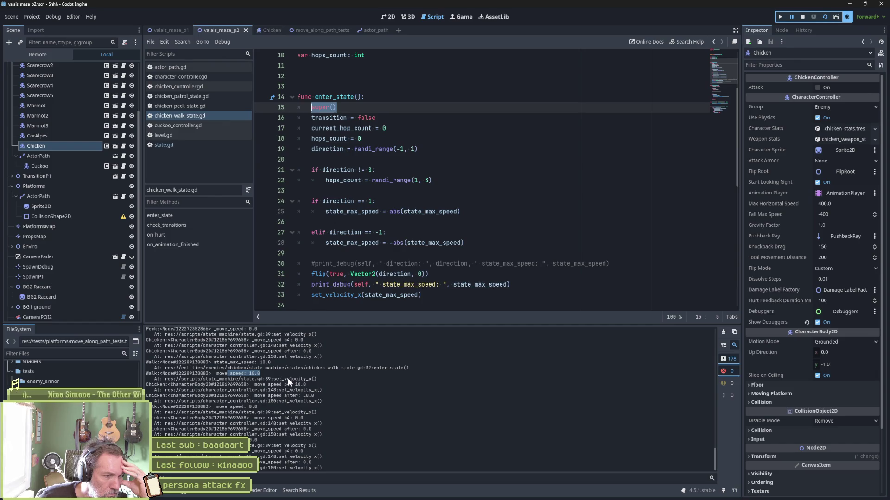
drag(214, 362, 273, 363)
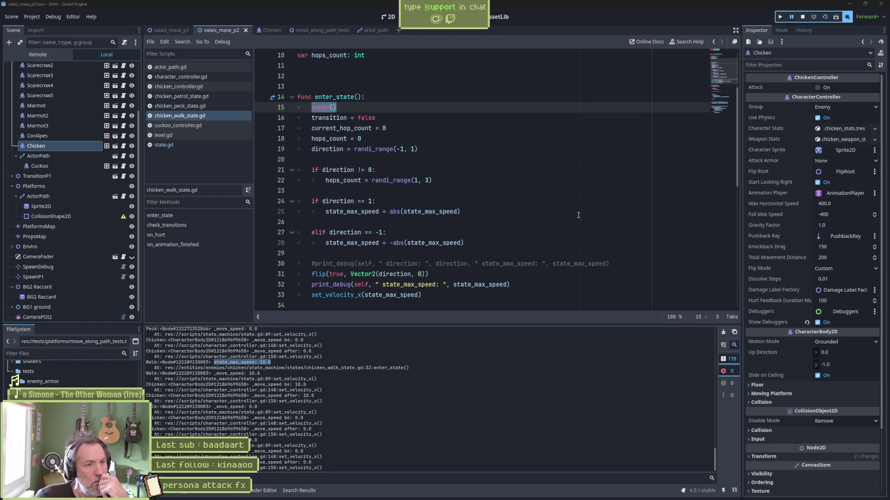
click(262, 108)
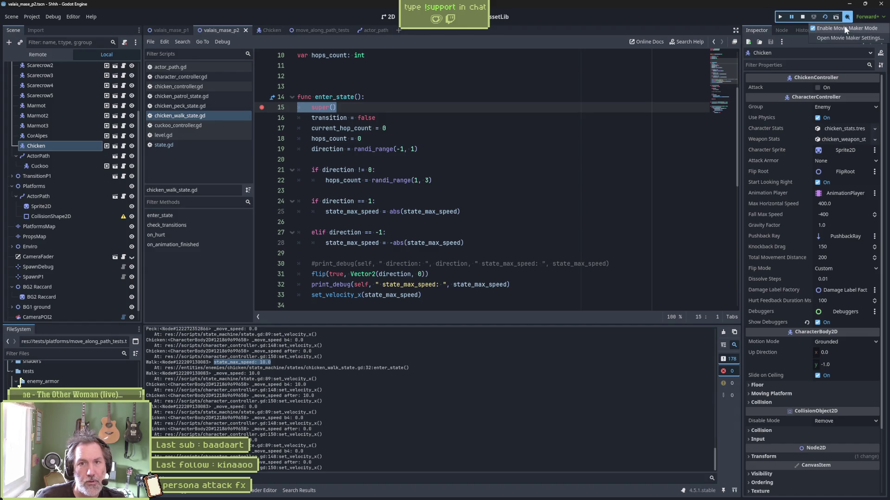
- Run the game under the debugger, stop at the line 15 breakpoint, and step once
click(554, 159)
key(F5)
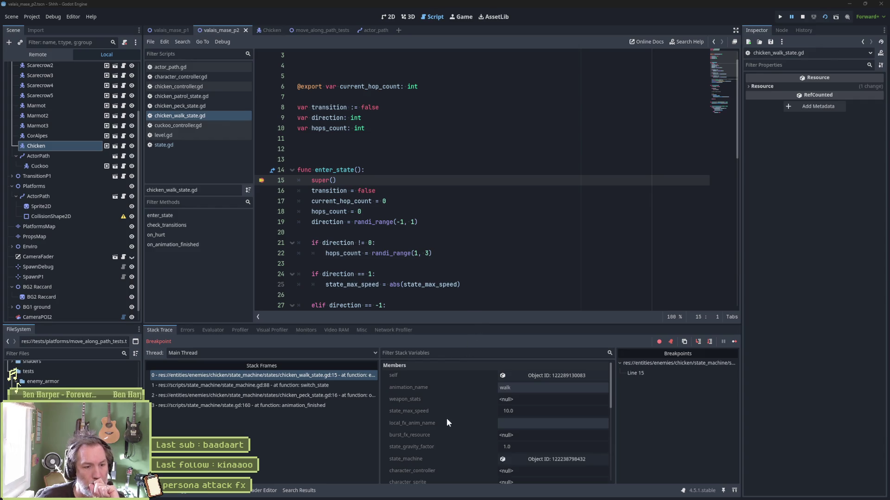
scroll(434, 457, down, 3)
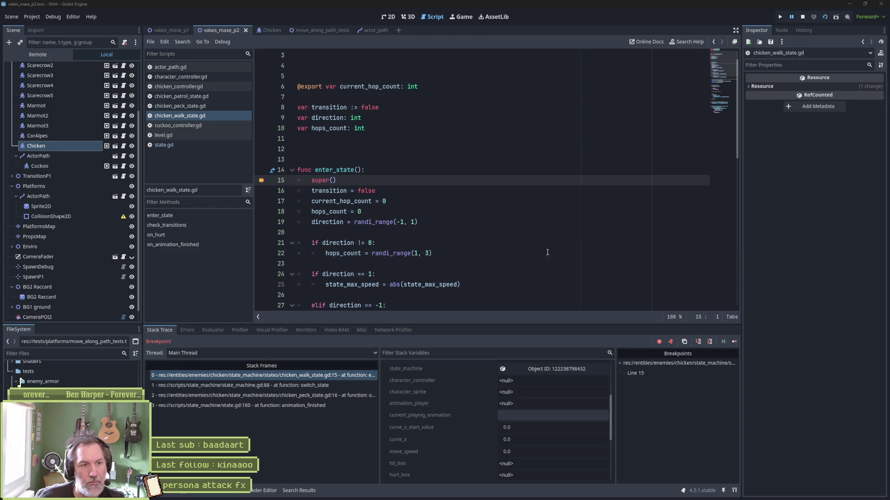
key(F10)
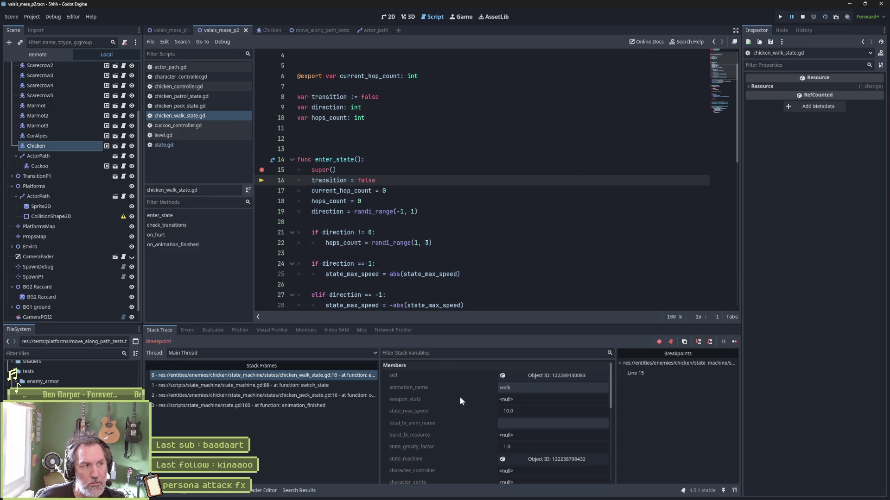
- Step past the direction roll and checks to the flip call on line 31, reviewing line 25's abs assignment
scroll(479, 221, up, 1)
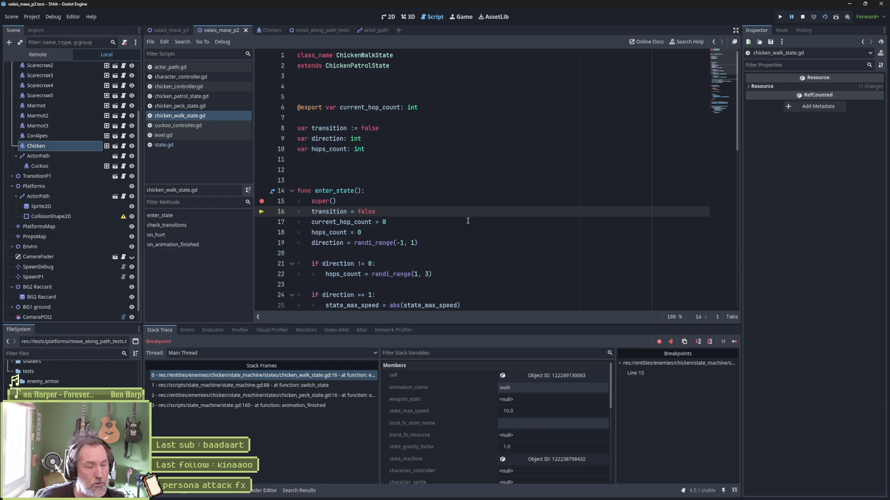
scroll(445, 394, down, 3)
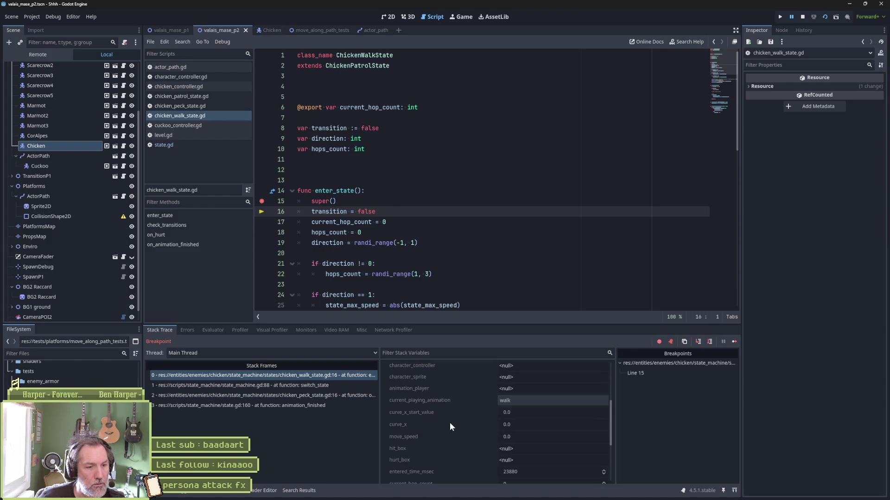
scroll(450, 422, down, 2)
click(445, 241)
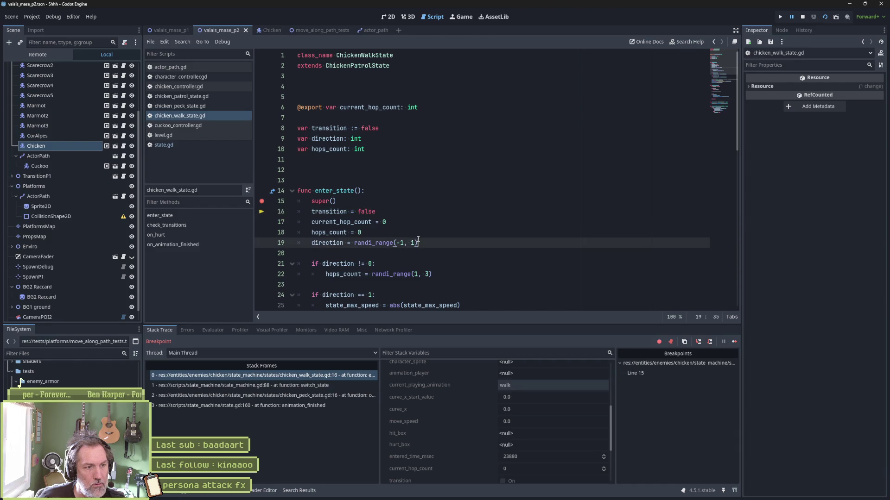
key(F10)
key(F10)
key(F10)
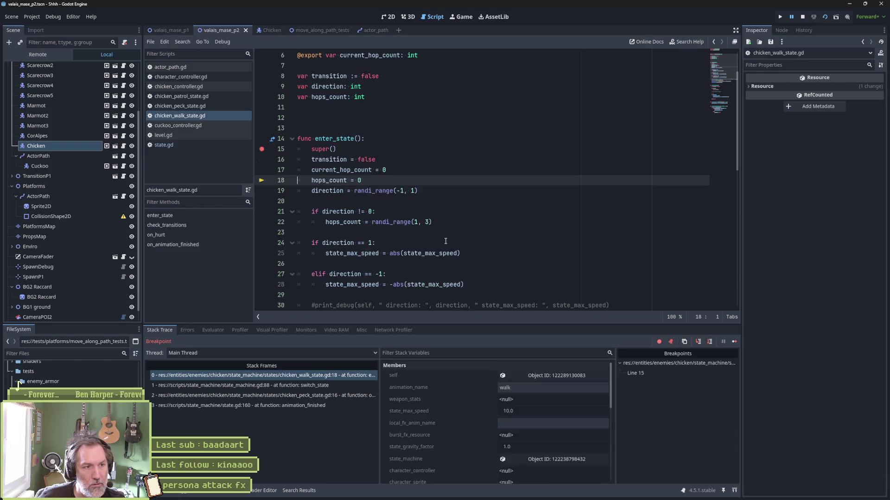
key(F10)
key(F10)
key(F10)
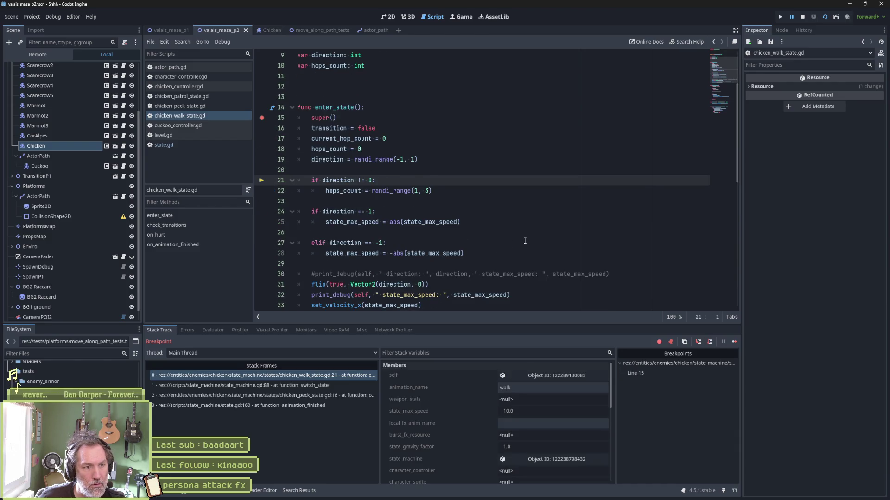
key(F10)
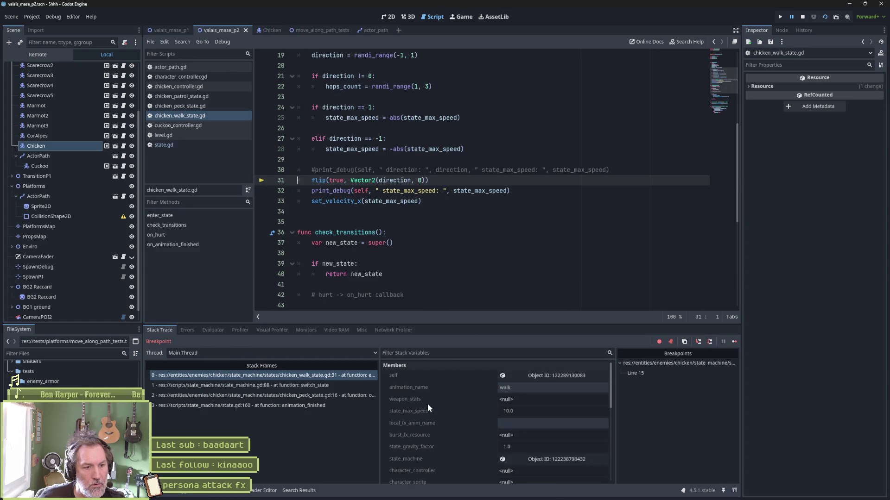
scroll(440, 429, down, 6)
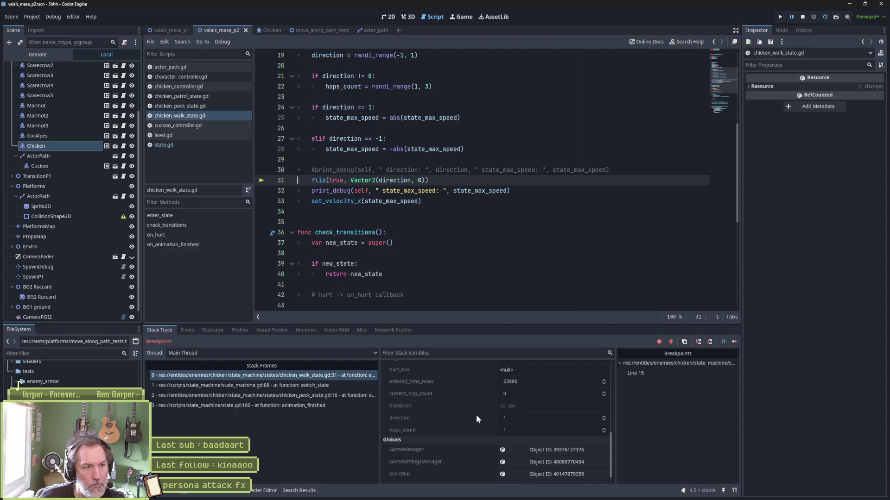
scroll(465, 409, up, 3)
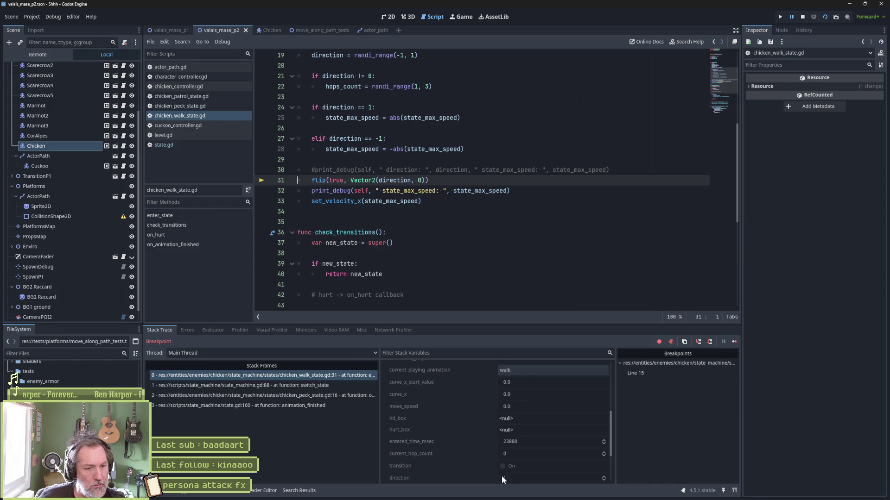
mouse_move(460, 118)
mouse_down()
mouse_move(327, 118)
mouse_move(379, 119)
mouse_up()
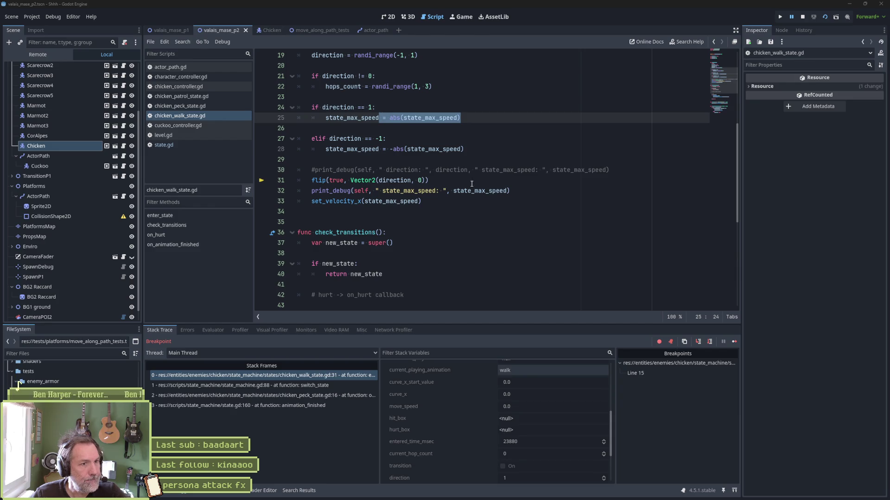
mouse_move(421, 124)
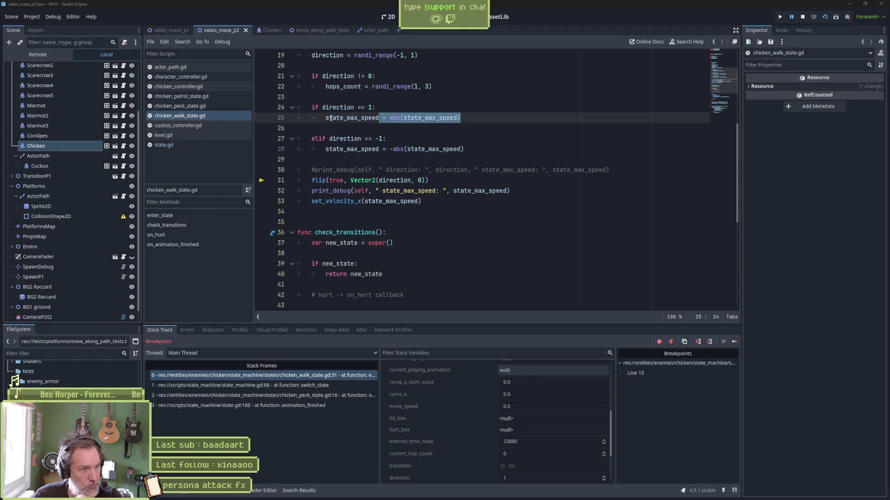
drag(343, 118, 512, 118)
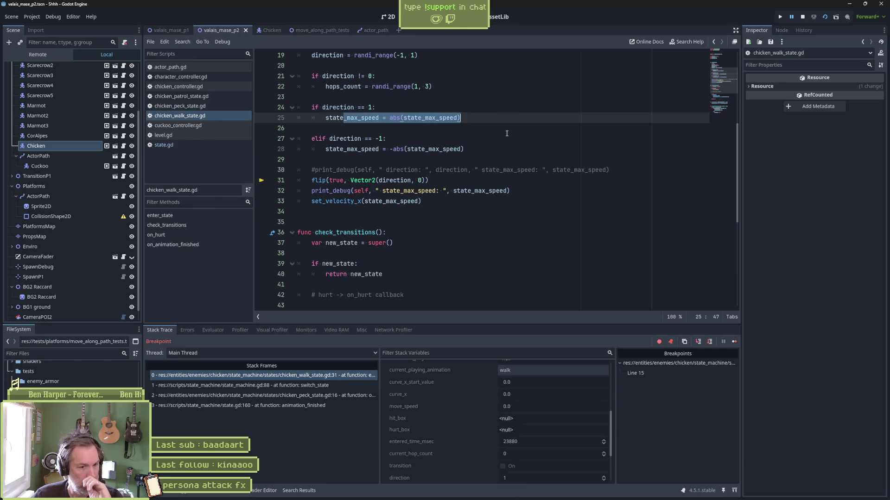
double_click(366, 119)
mouse_move(365, 120)
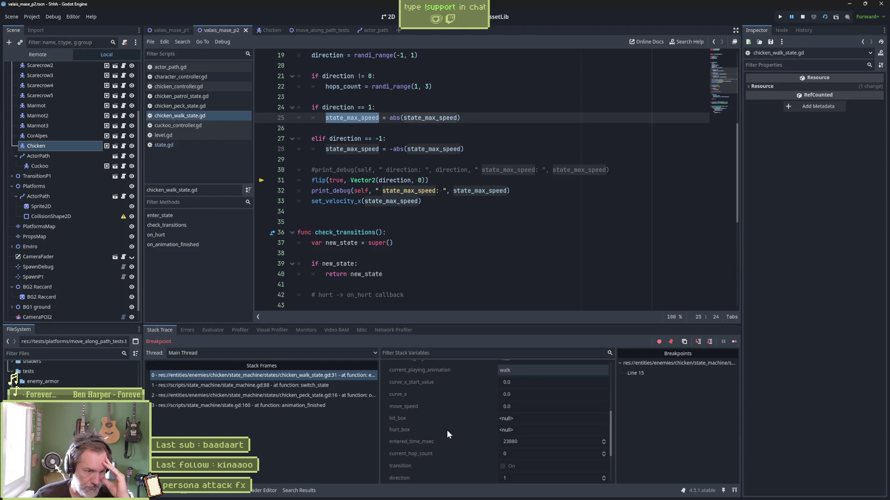
scroll(440, 440, down, 2)
scroll(436, 459, up, 5)
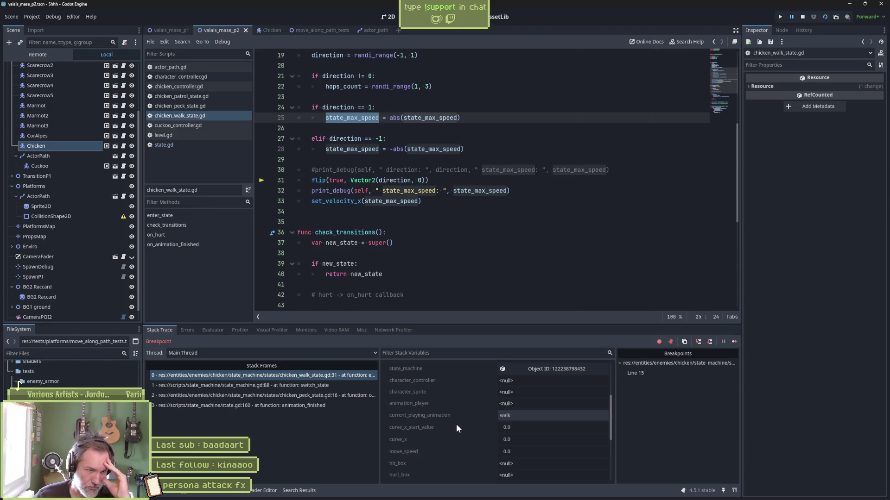
scroll(456, 424, down, 5)
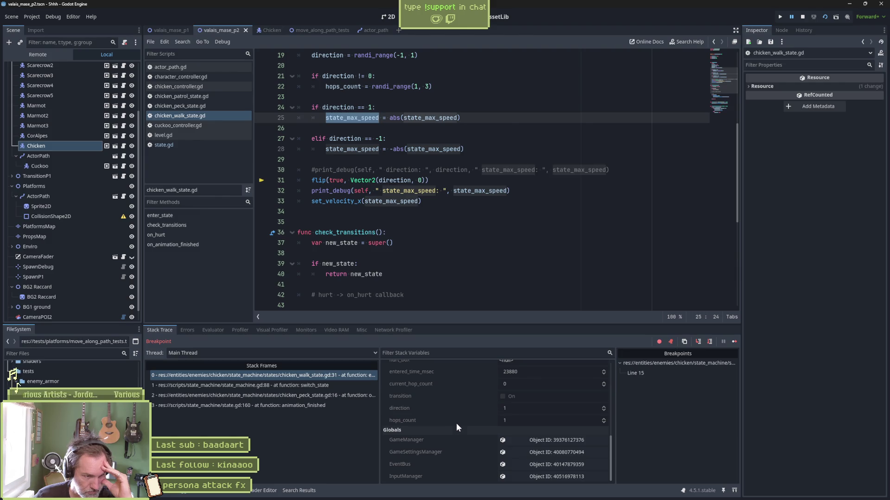
scroll(456, 423, up, 6)
scroll(456, 422, up, 5)
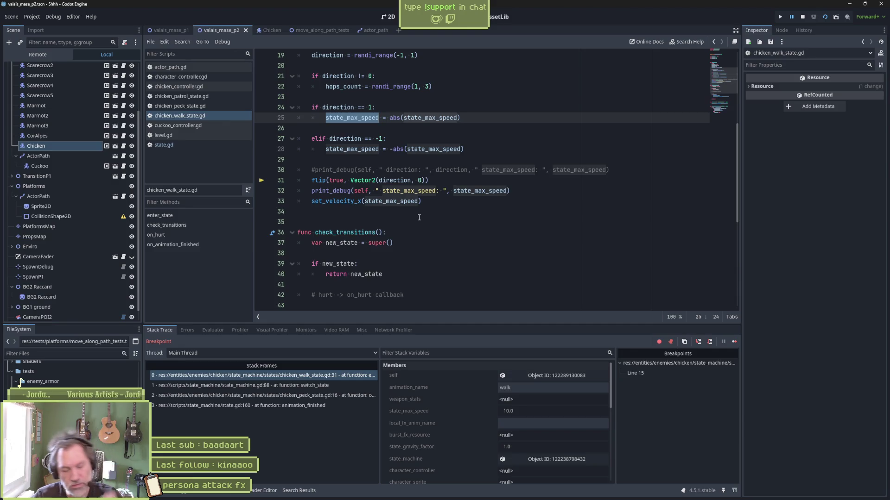
- Stop the debug session and delete the line 15 breakpoint
click(802, 18)
click(498, 162)
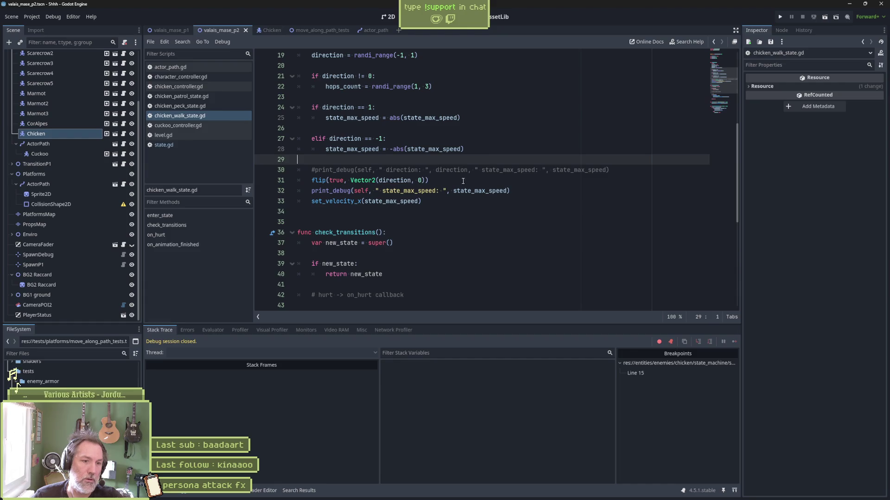
right_click(644, 373)
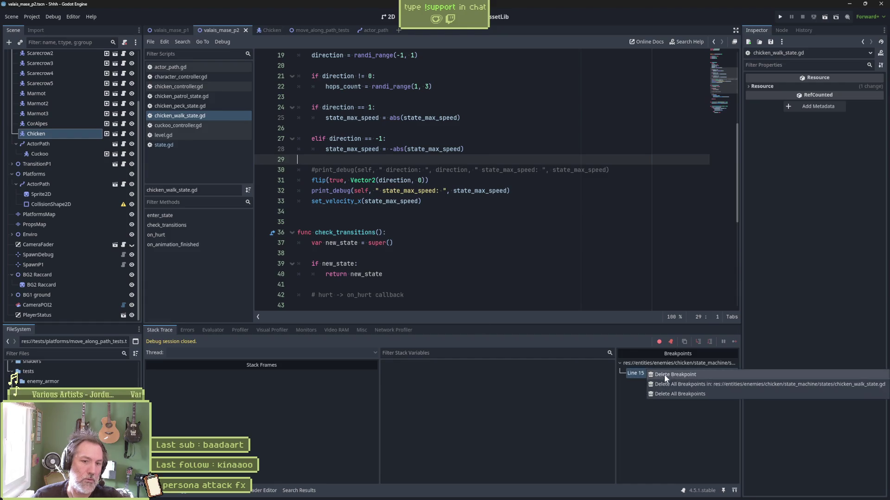
click(663, 375)
click(390, 207)
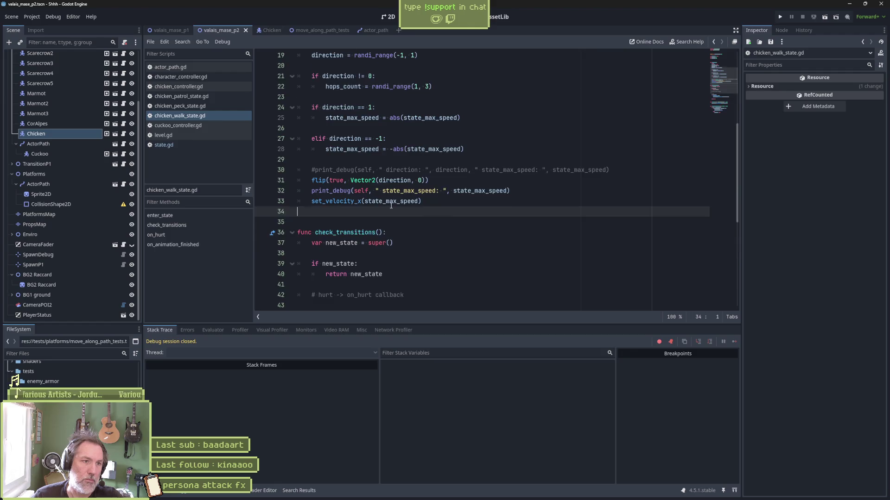
scroll(390, 207, up, 3)
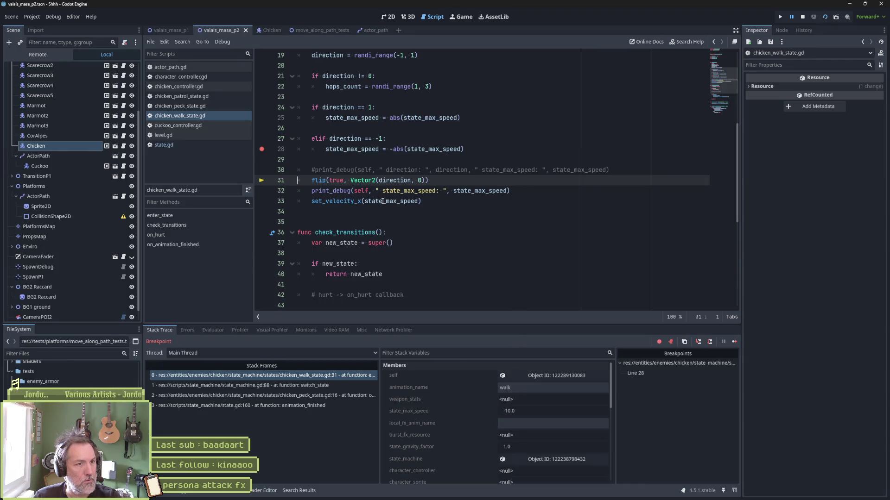
- Step over to set_velocity_x, step into it, then into the character_controller getter at line 14
key(F10)
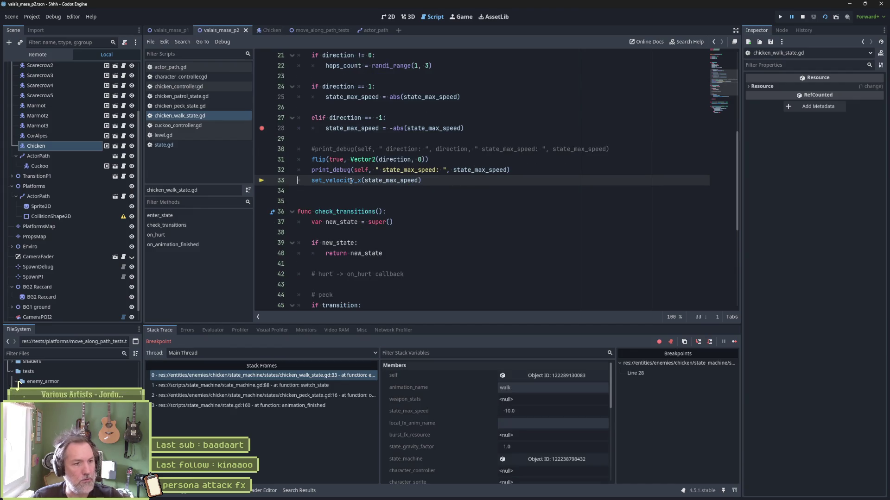
mouse_move(350, 181)
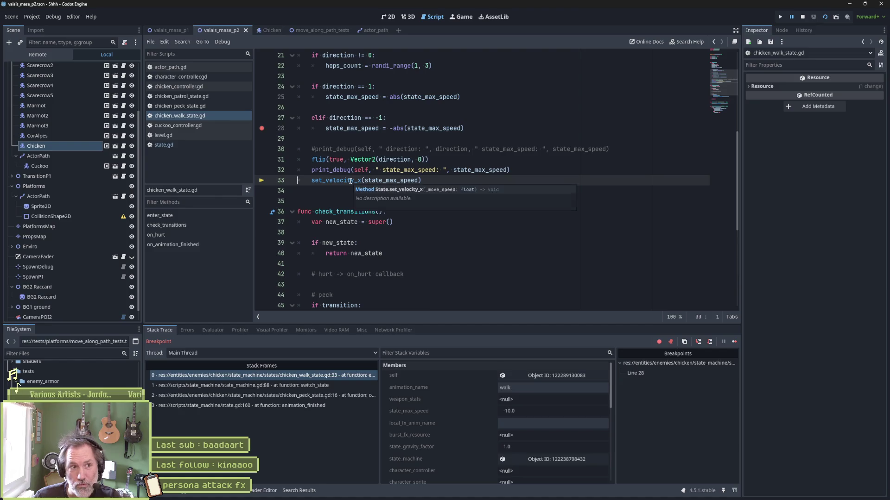
key(F11)
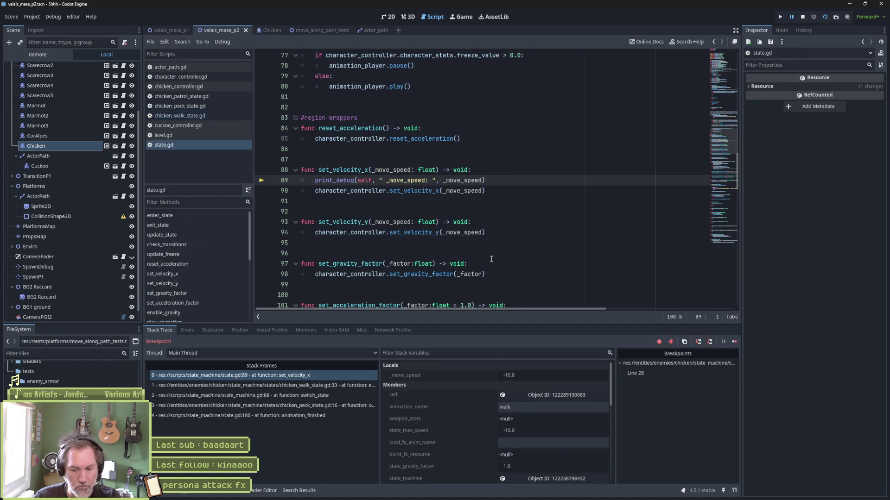
key(F10)
mouse_move(412, 186)
mouse_move(454, 184)
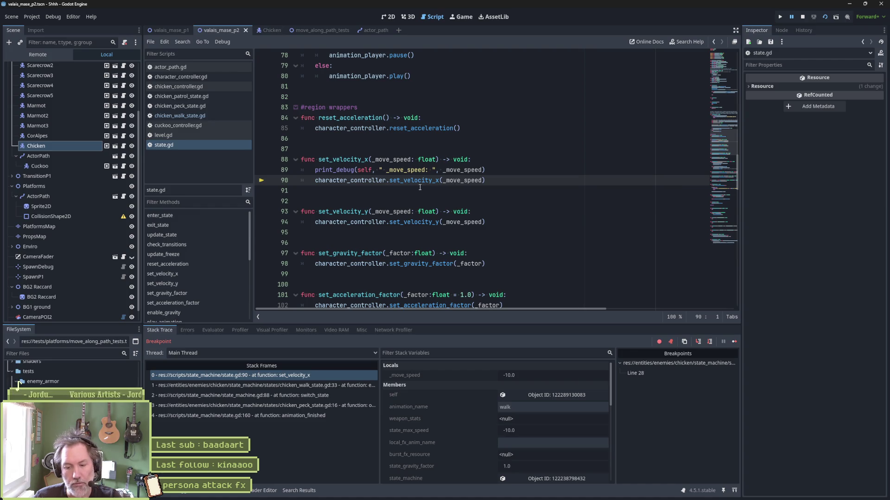
key(F11)
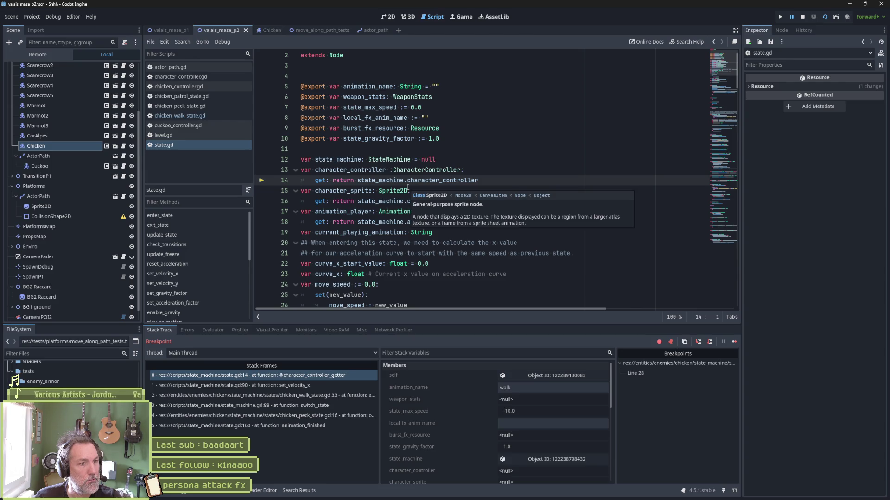
- Add a breakpoint at line 148 in character_controller.gd's set_velocity_x and resume the game
click(201, 77)
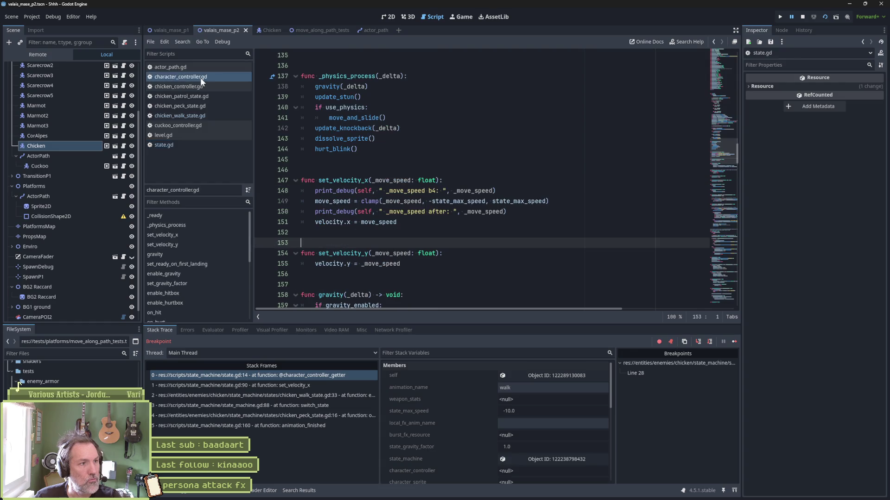
click(170, 235)
click(272, 190)
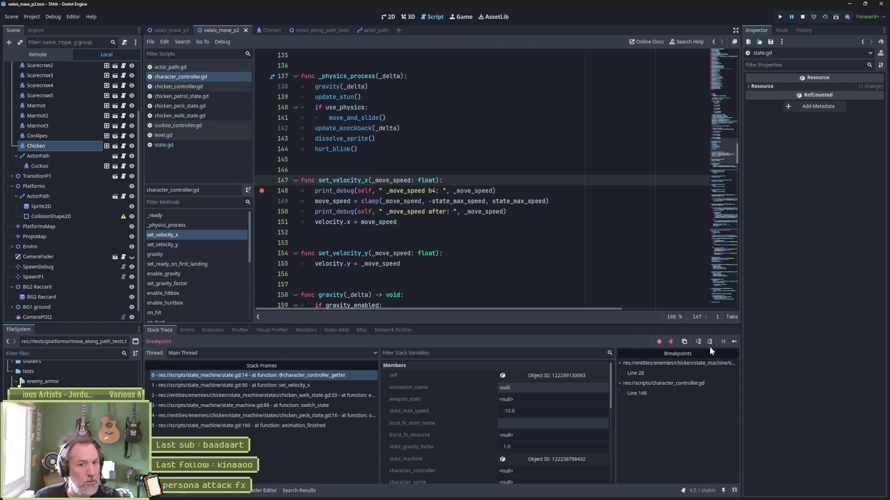
click(732, 342)
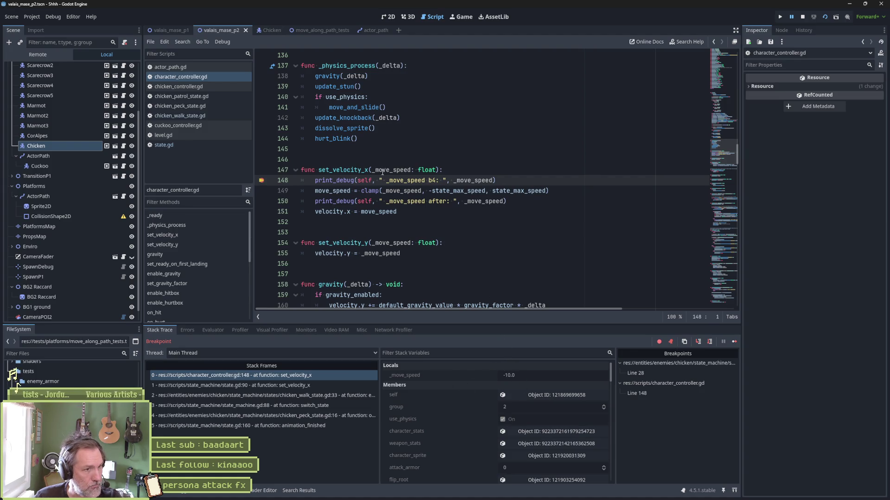
- Step through set_velocity_x to the velocity.x assignment, then continue until line 148 hits with _move_speed 0.0
click(463, 215)
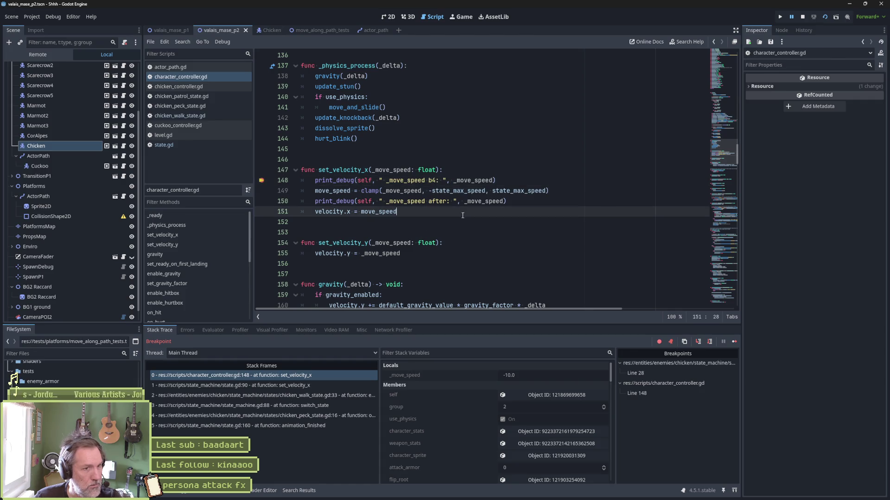
key(F10)
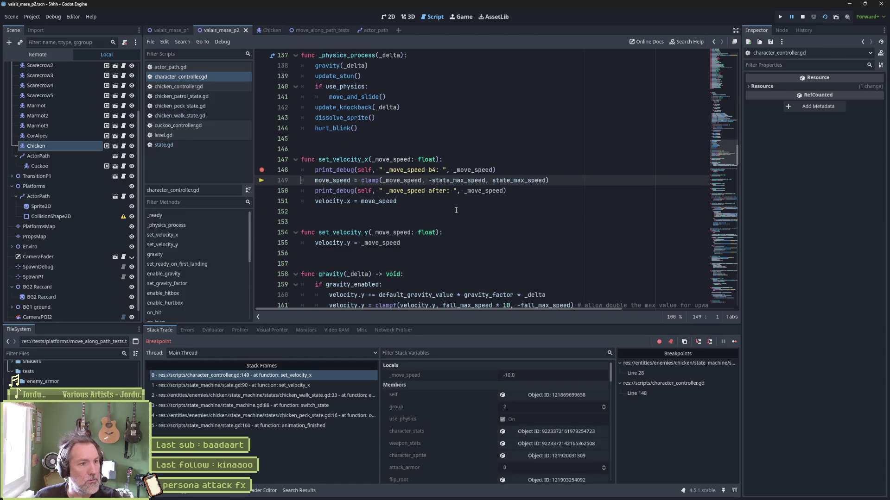
key(F10)
key(F10)
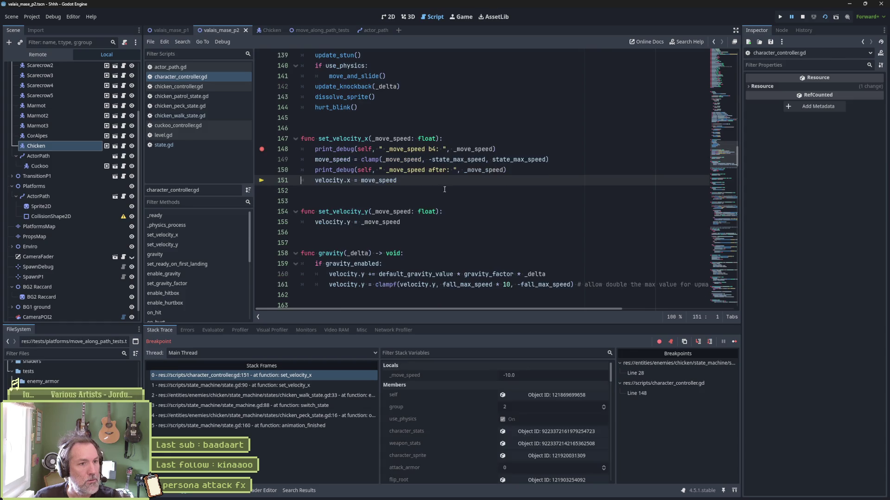
mouse_move(388, 180)
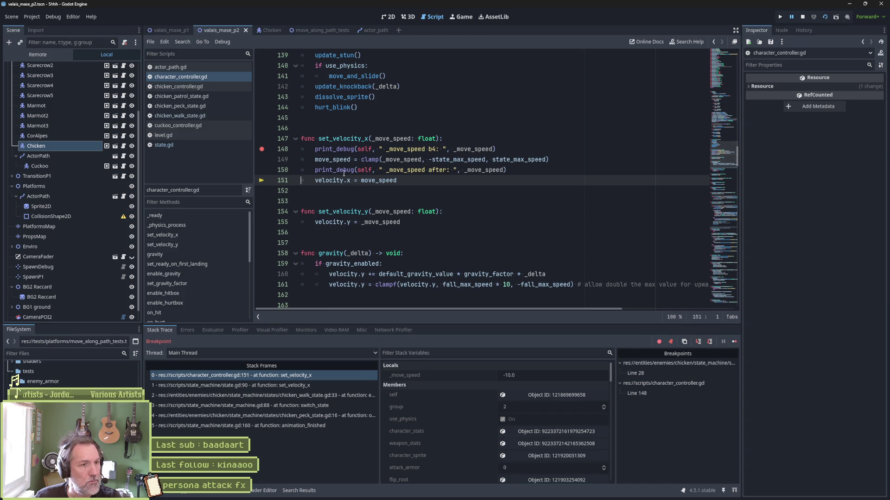
click(734, 341)
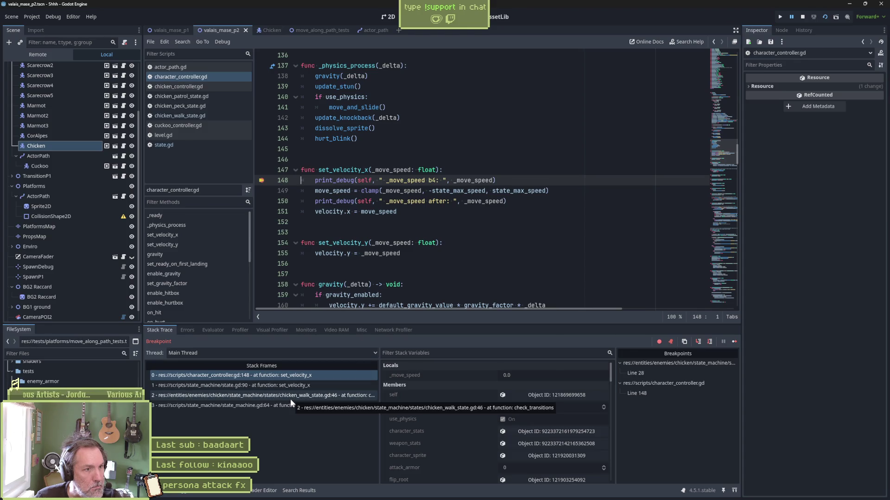
- Inspect the state.gd:90, chicken_walk_state.gd:46 and state_machine.gd:64 stack frames
click(281, 387)
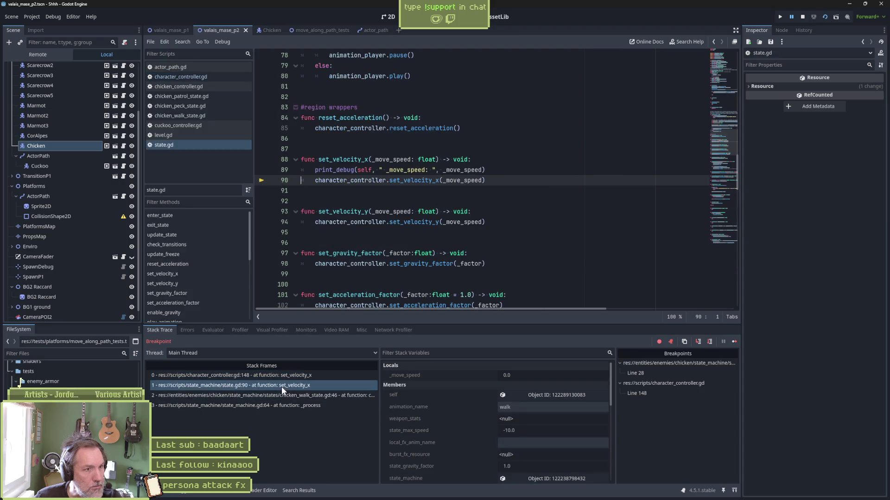
click(283, 394)
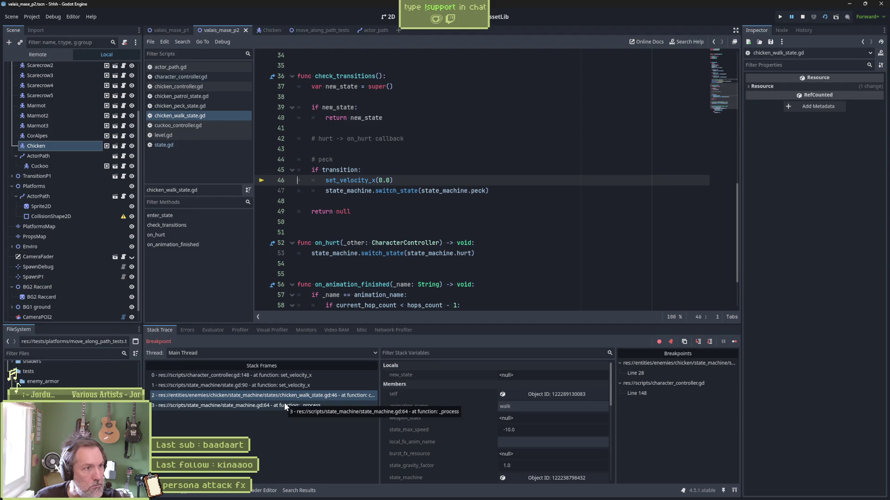
scroll(393, 263, down, 2)
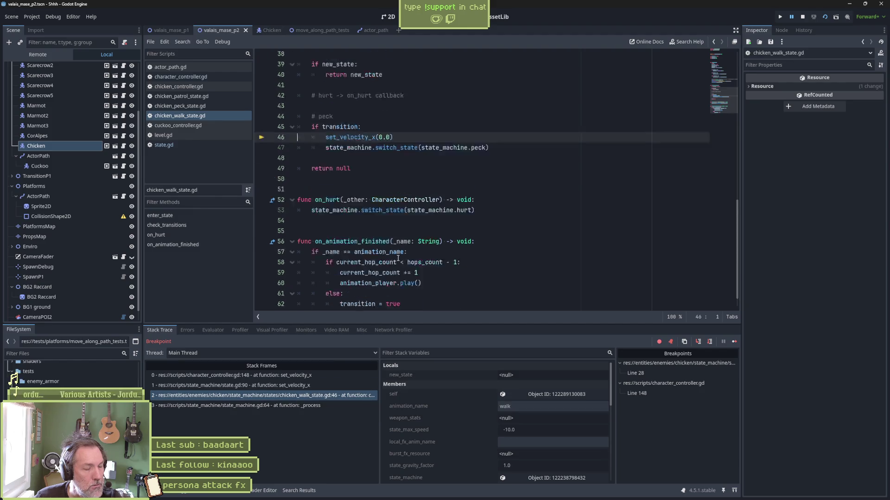
mouse_move(393, 264)
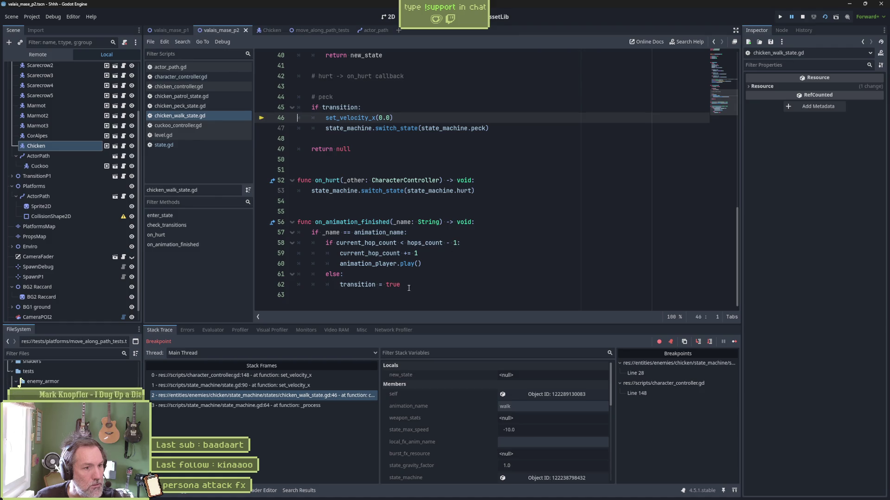
click(316, 404)
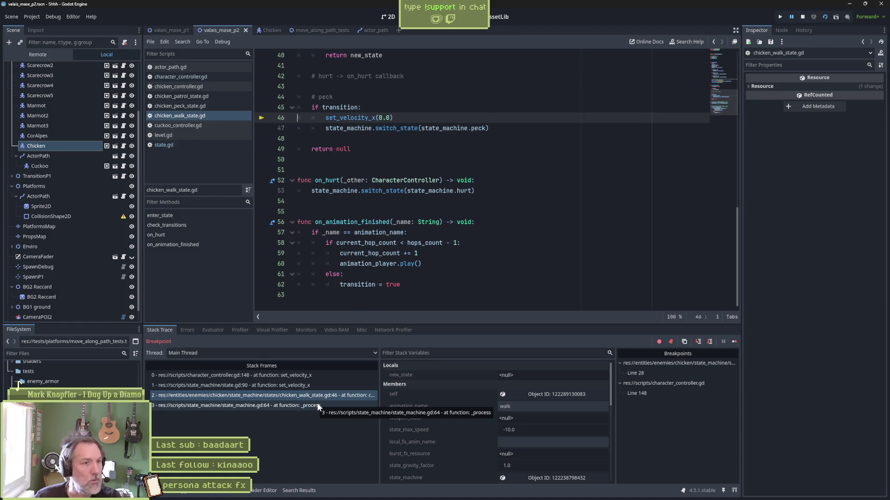
scroll(456, 153, up, 1)
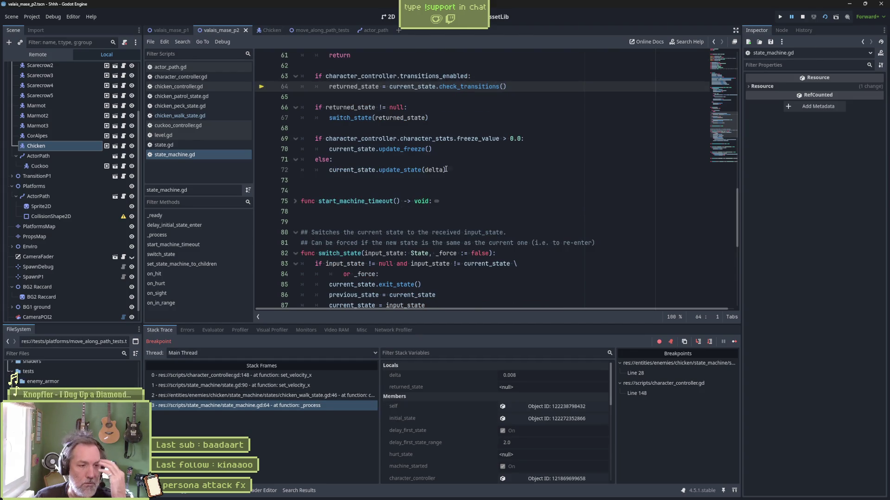
- Return to the chicken_walk_state.gd:46 frame, continue, then stop the debug session with F8
click(337, 395)
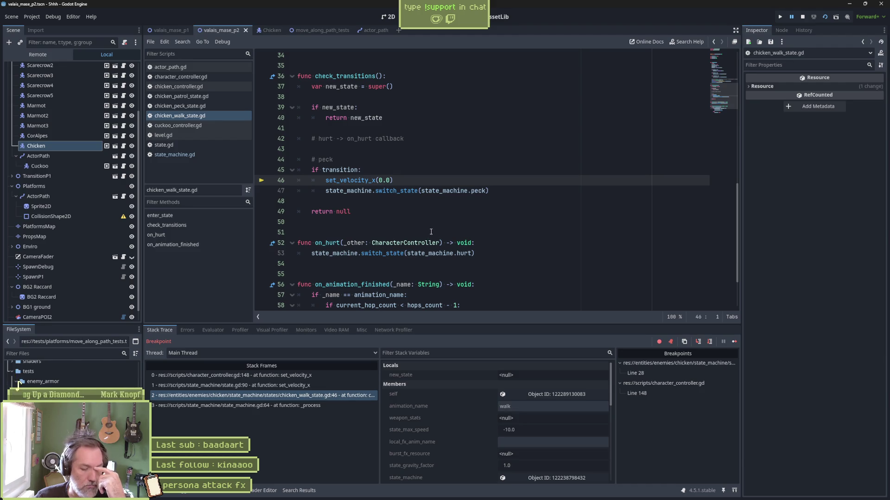
click(734, 340)
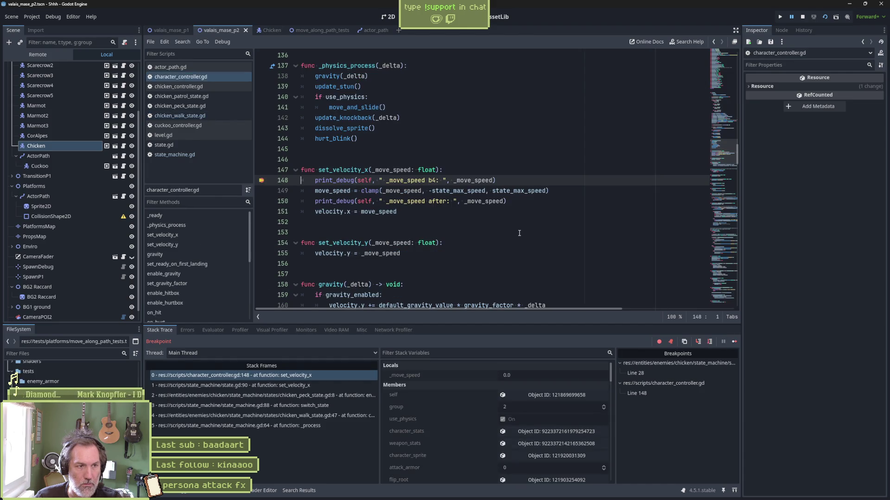
key(F8)
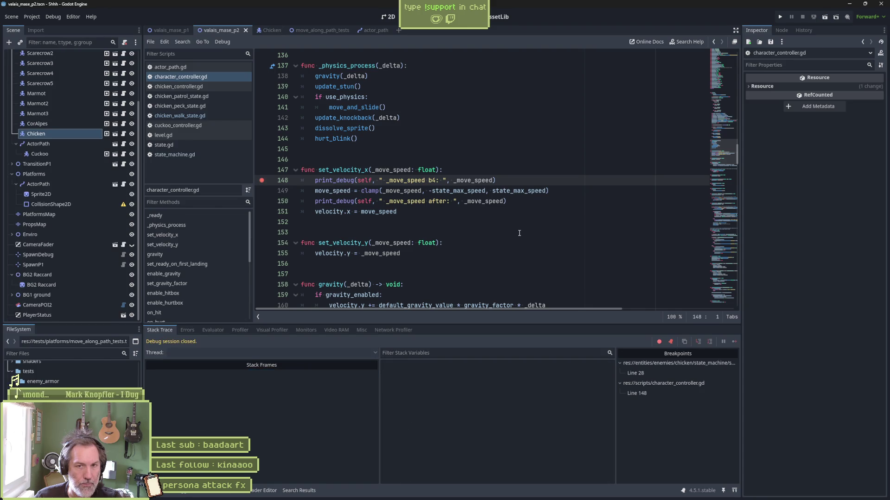
- Delete both print_debug lines in set_velocity_x and remove the line 148 breakpoint
click(516, 232)
click(515, 181)
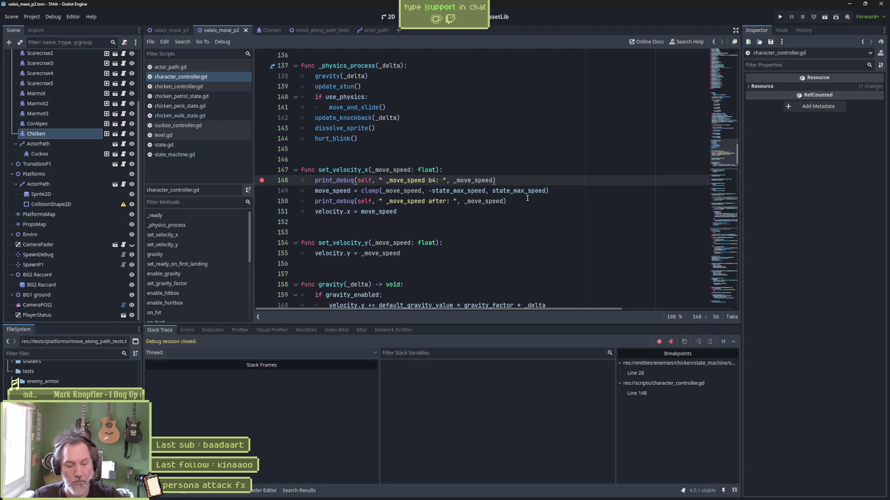
key(ctrl+shift+k)
key(Down)
key(ctrl+shift+k)
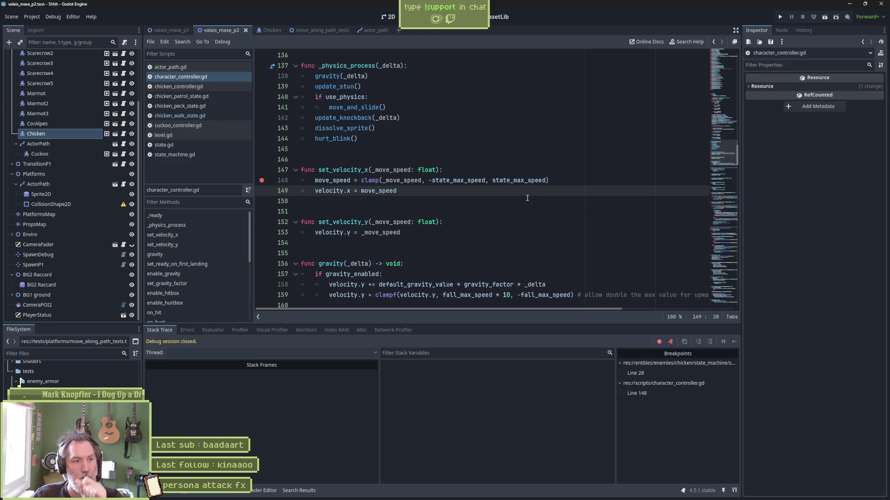
click(263, 181)
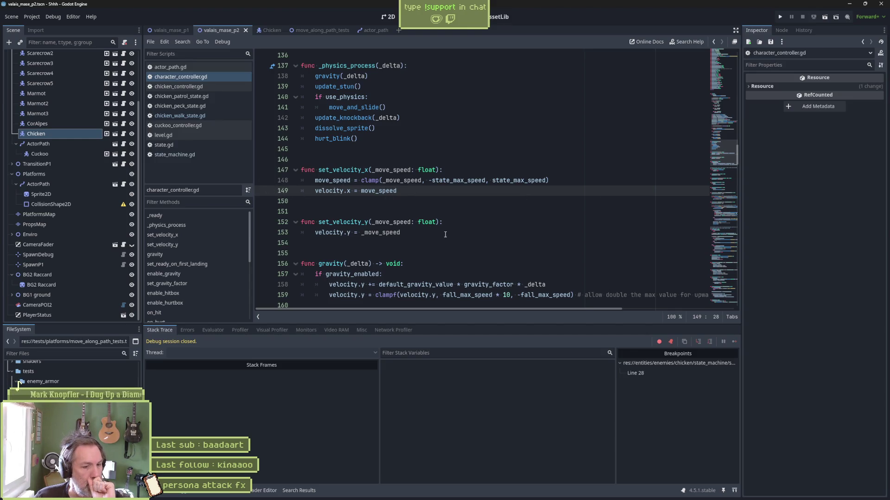
- Check the remaining Line 28 breakpoint in chicken_walk_state.gd, then go back to character_controller.gd line 148
click(666, 373)
double_click(667, 371)
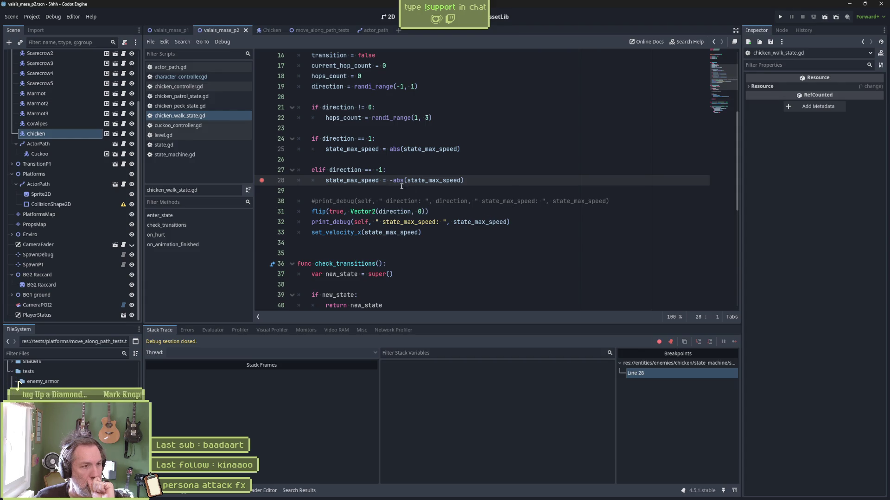
click(196, 77)
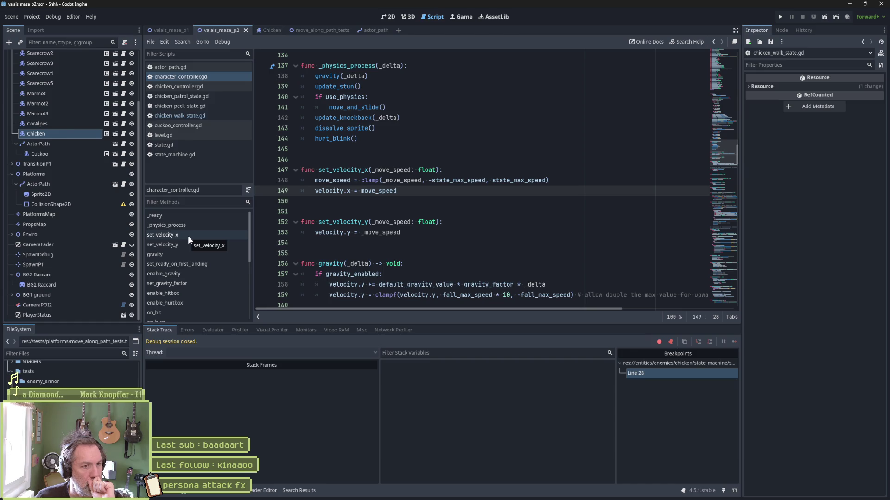
click(560, 183)
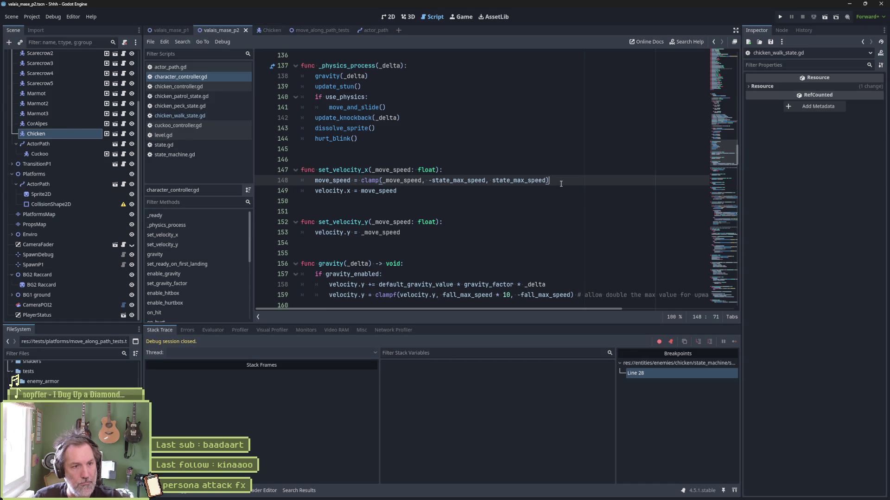
- Add a print_stack call logging "move_speed: " and _move_speed after the clamp line, and save
key(Return)
text(stack)
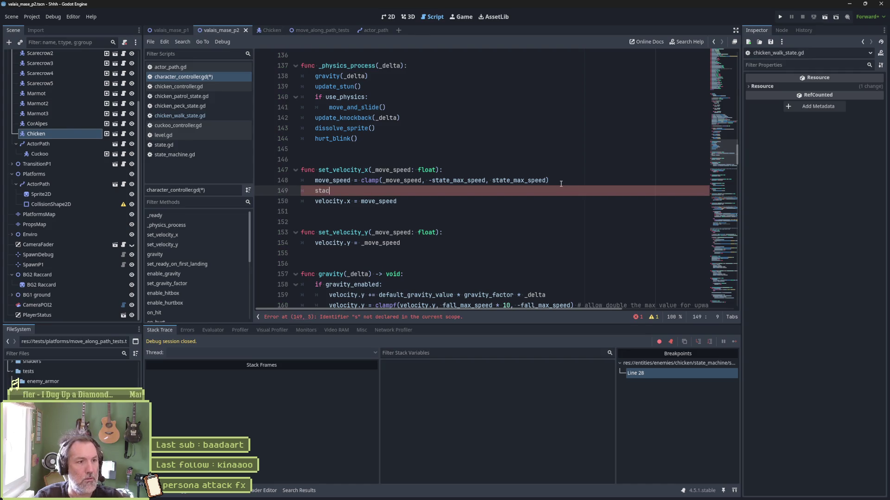
key(Down)
key(Return)
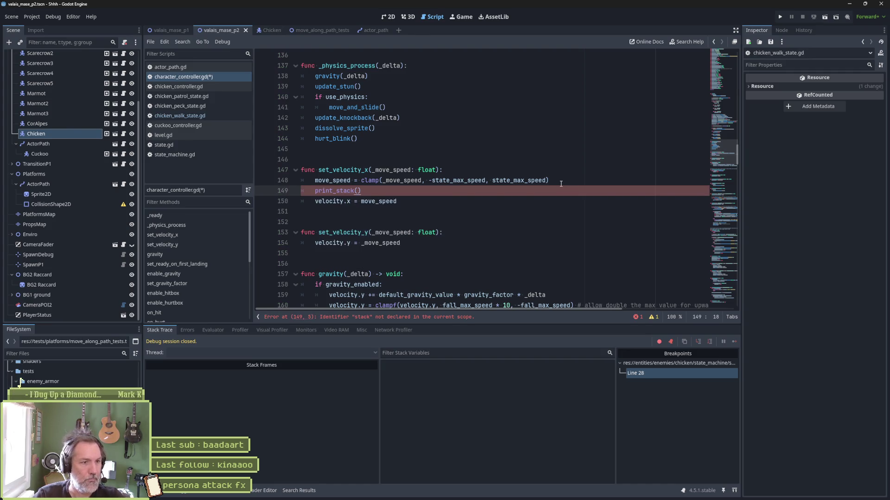
text(self)
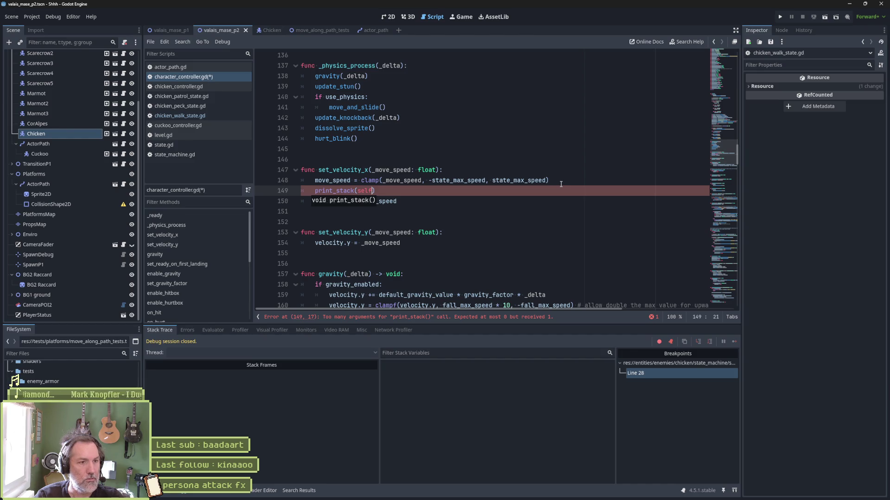
key(BackSpace)
key(BackSpace)
key(BackSpace)
key(BackSpace)
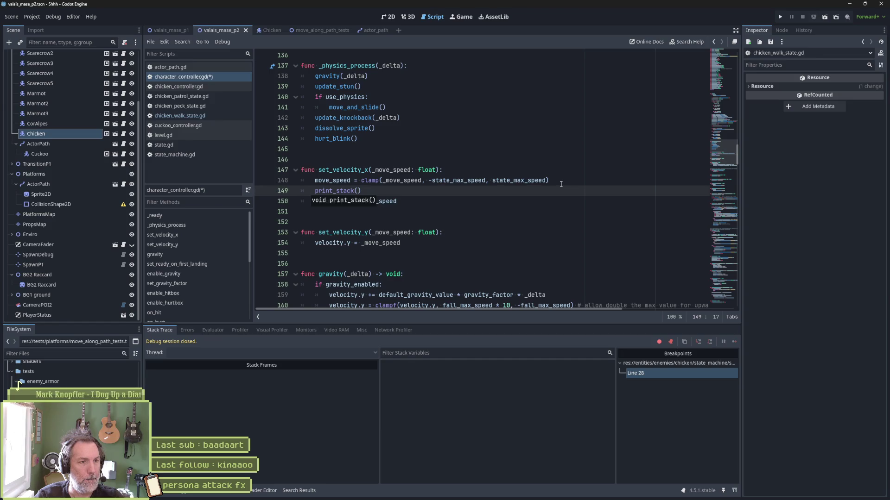
text("?move)
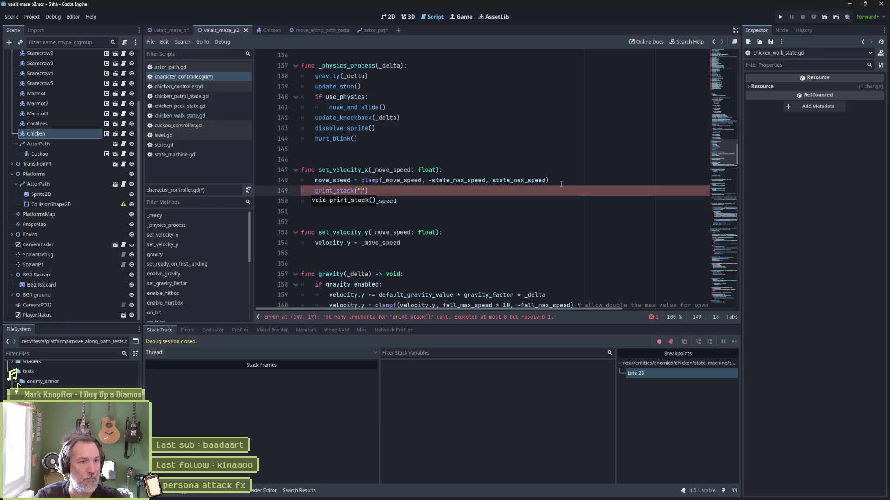
key(BackSpace)
key(BackSpace)
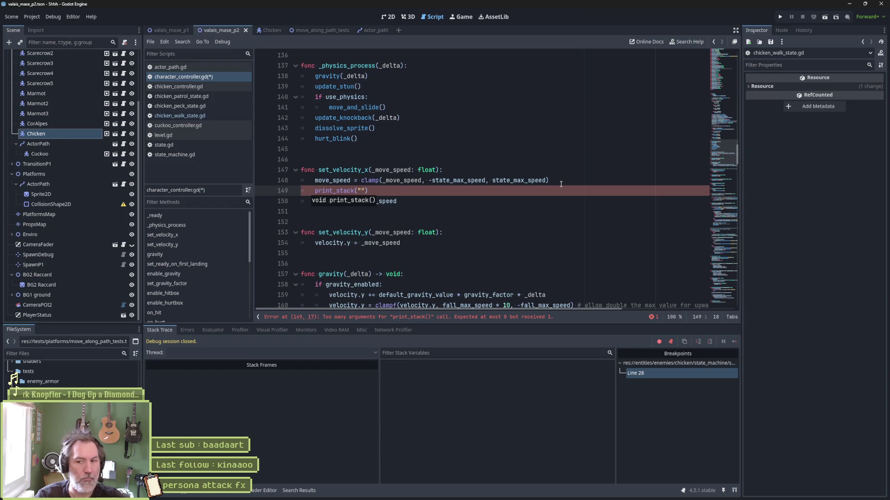
text(_move_speed: ")
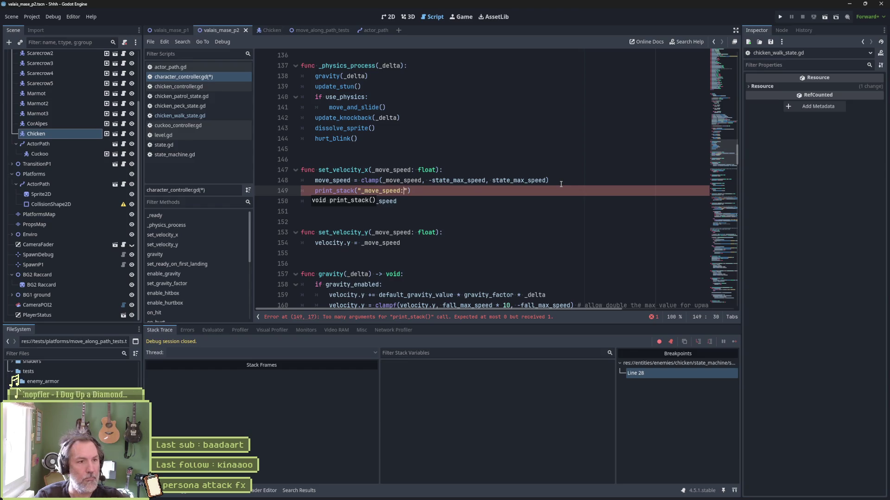
text(, _move_speed)
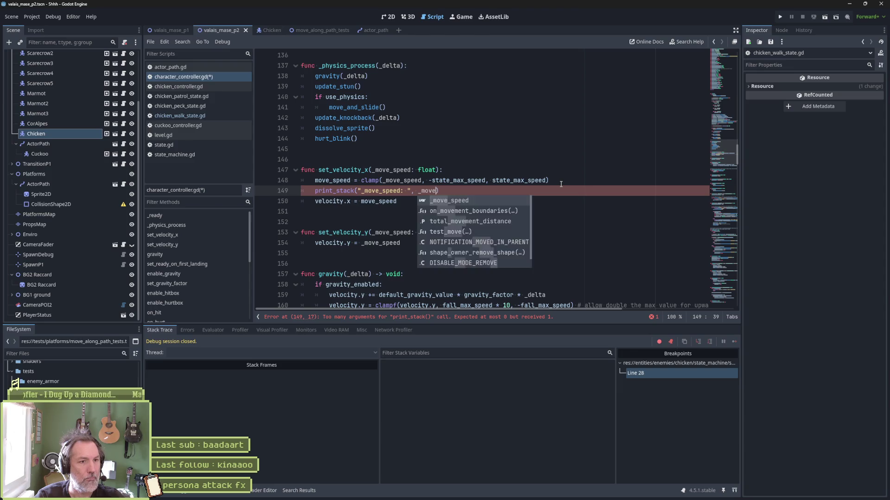
key(ctrl+s)
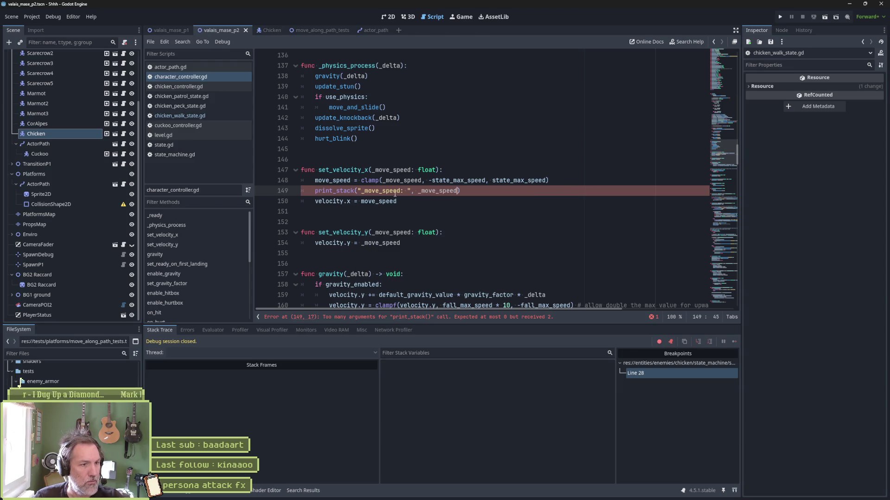
- Strip print_stack's arguments and add a print_debug(self) line above it, then save
drag(357, 191, 457, 191)
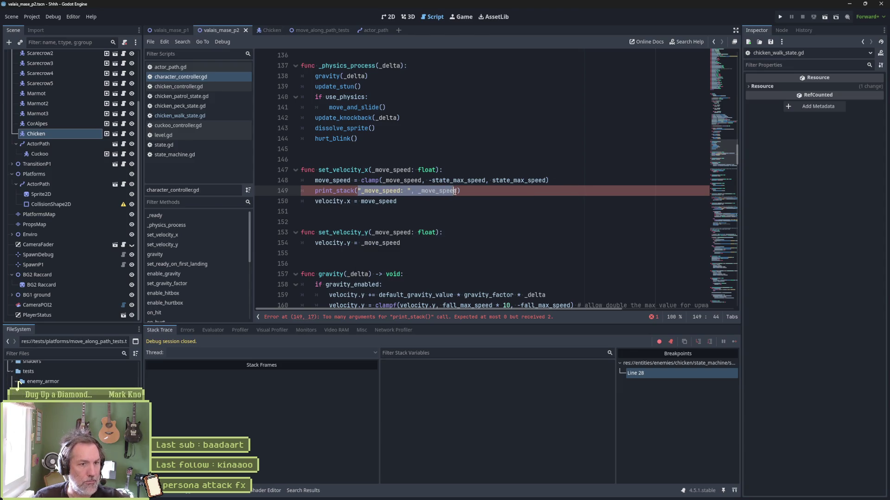
key(BackSpace)
key(ctrl+shift+Return)
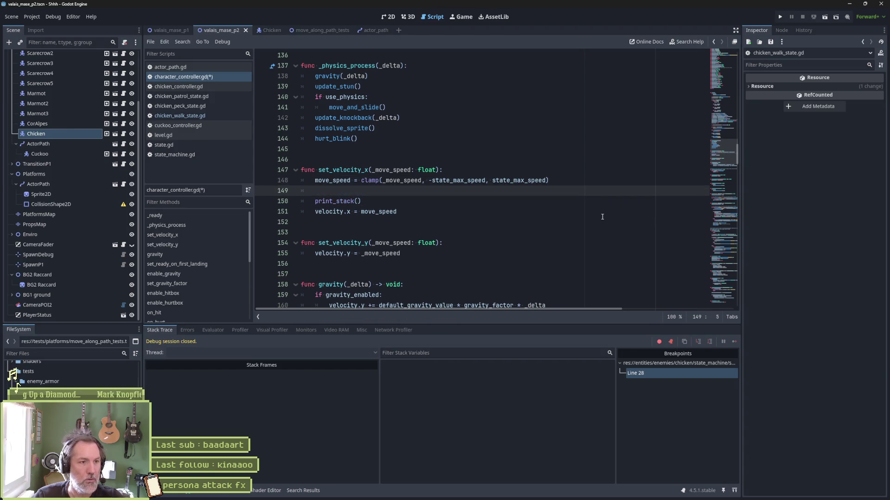
text(print_debug)
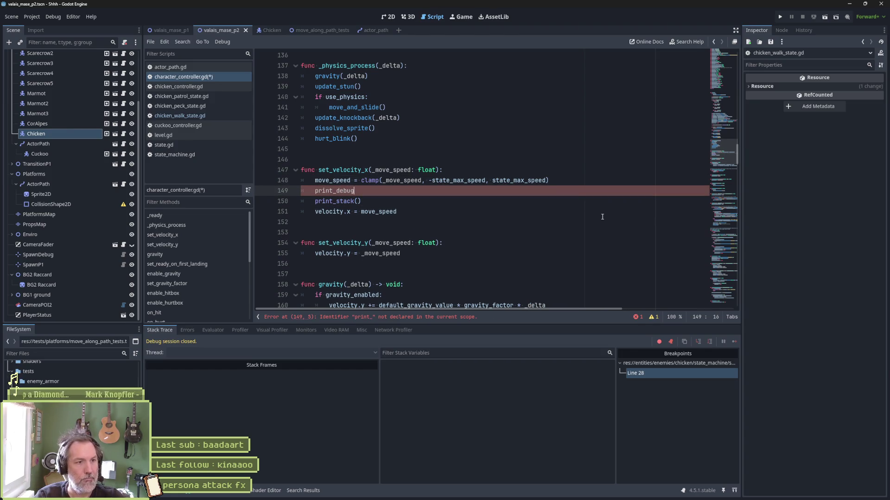
text((self,)
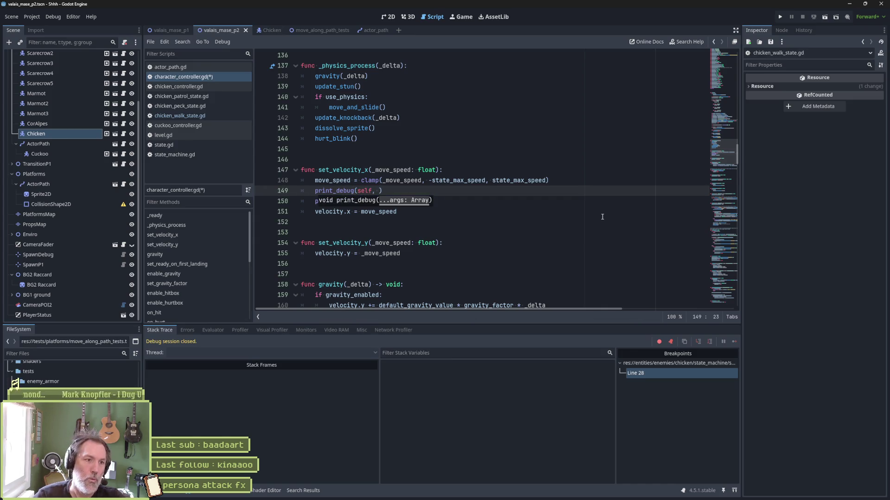
key(BackSpace)
key(BackSpace)
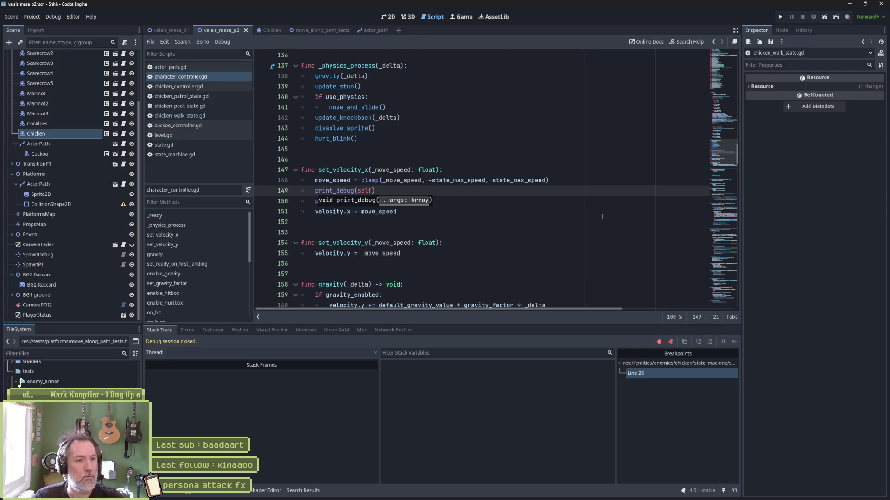
key(End)
key(Return)
text(print_stack())
key(ctrl+s)
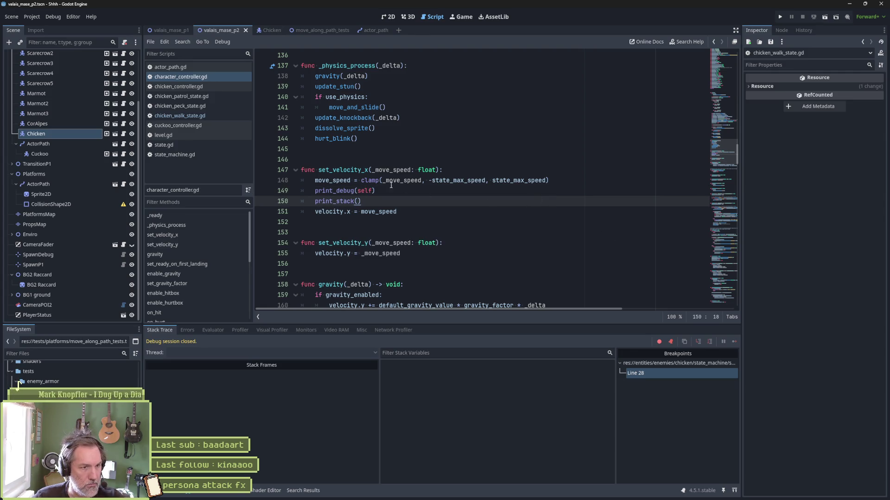
- Add a "________________" separator argument to print_debug, save, and run the current scene with F6
click(391, 191)
key(Left)
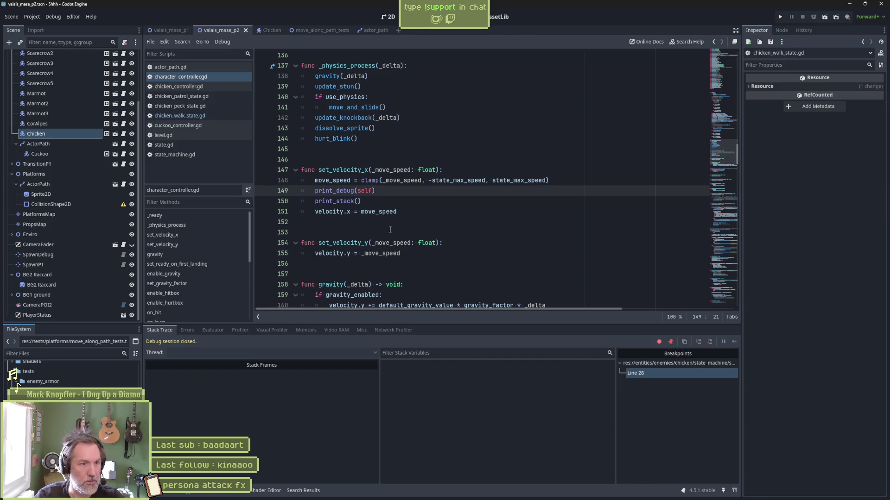
text(, ")
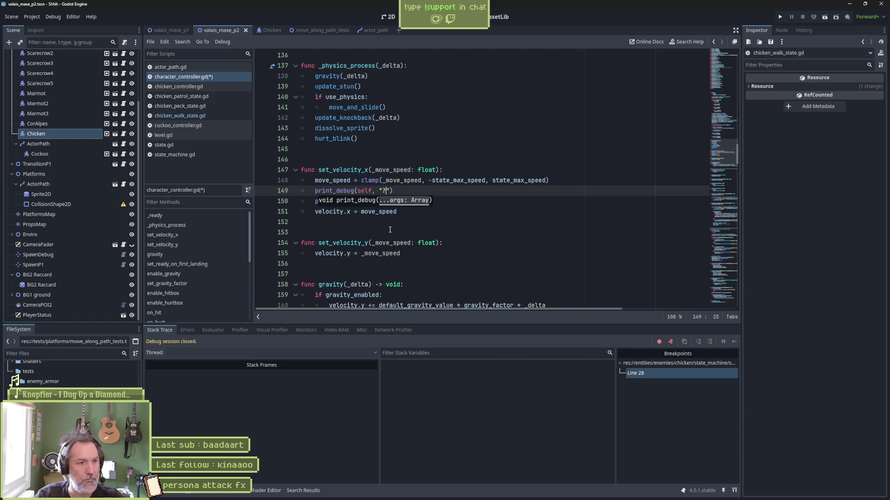
text(________________________________)
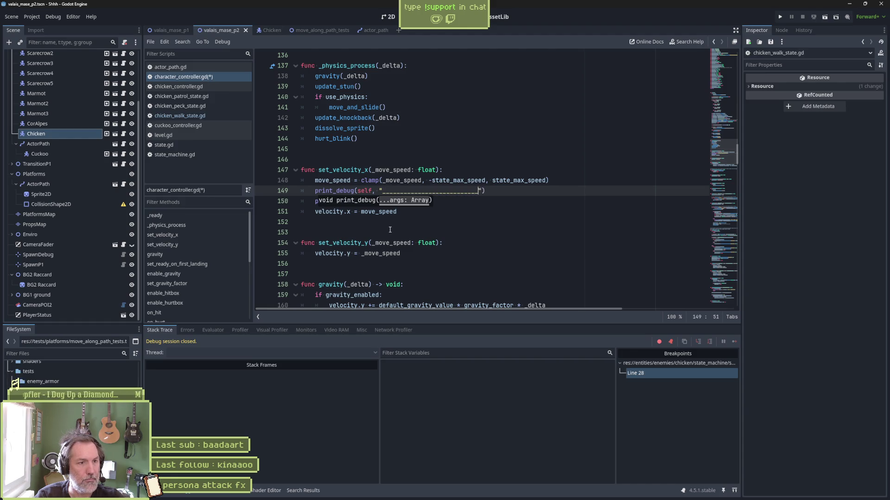
key(ctrl+s)
key(F6)
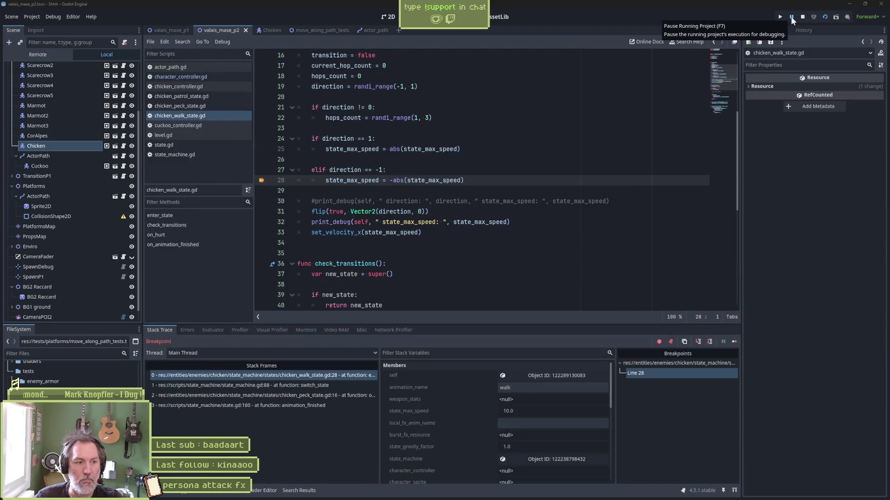
- Resume from the line 28 breakpoint with F12, clear the Output log, and continue past the breakpoint again
key(F12)
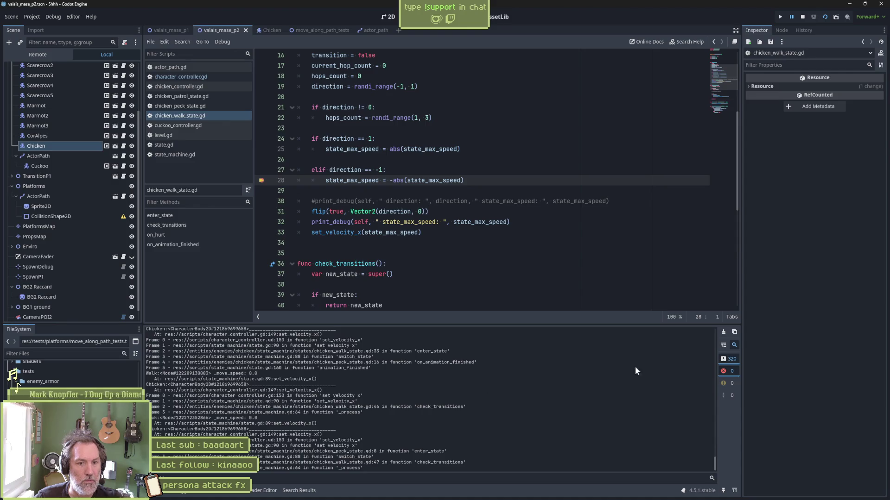
click(723, 334)
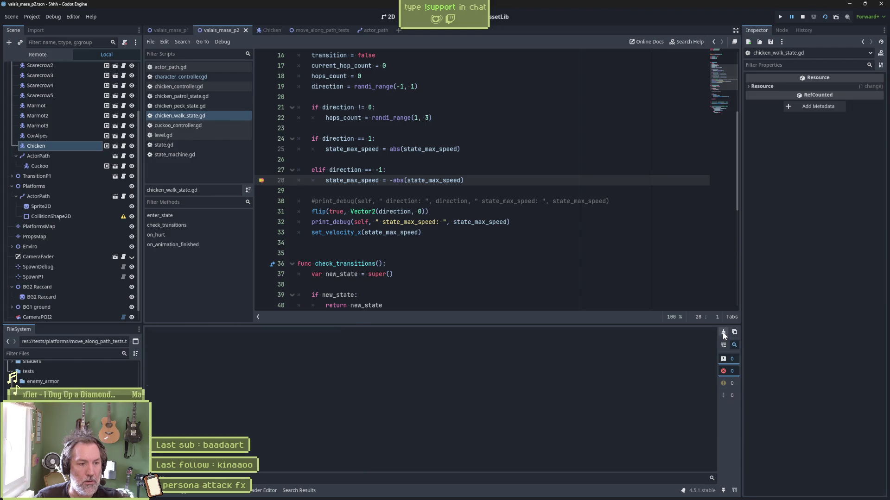
click(417, 194)
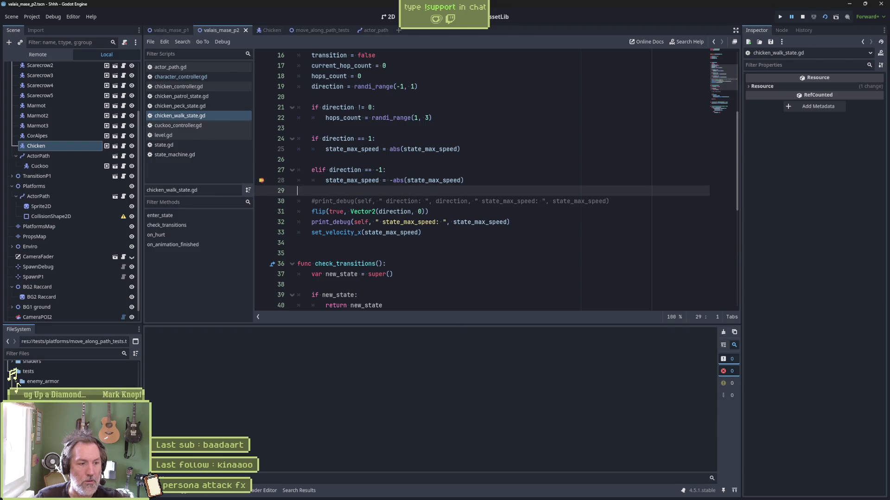
click(734, 341)
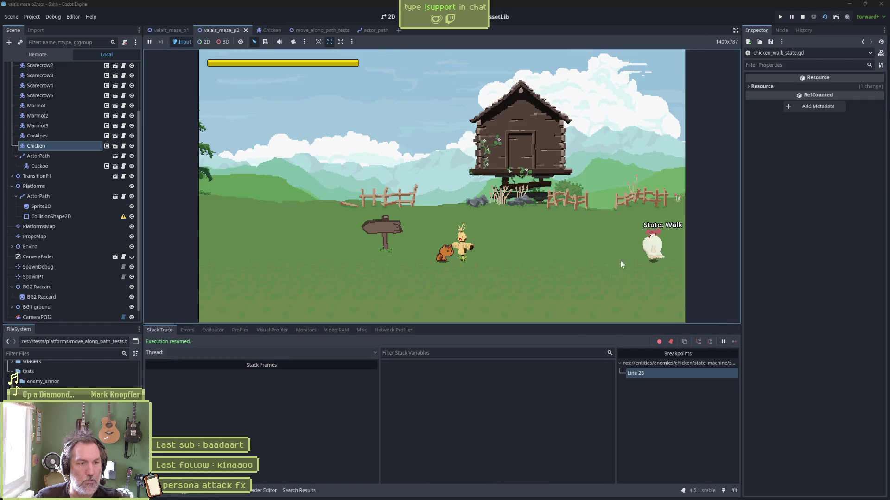
- Pause the game and select the enemies path and _move_speed: -10.0 entries in the Output log
click(156, 492)
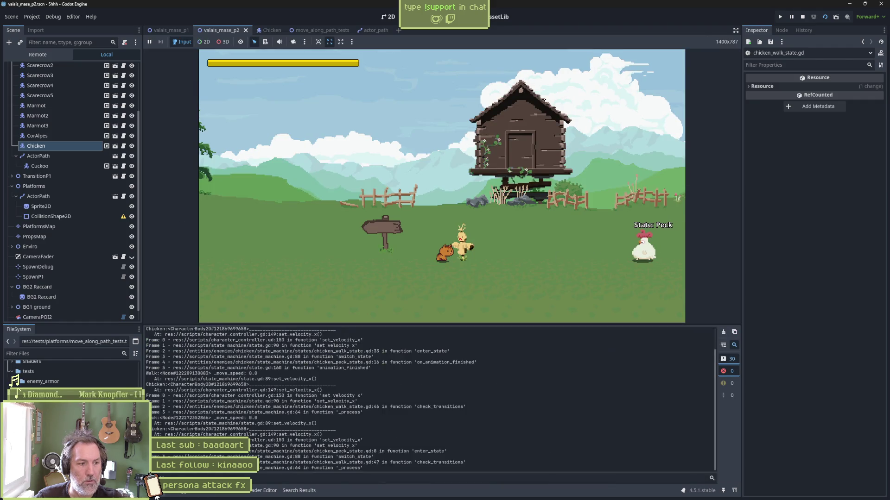
click(791, 17)
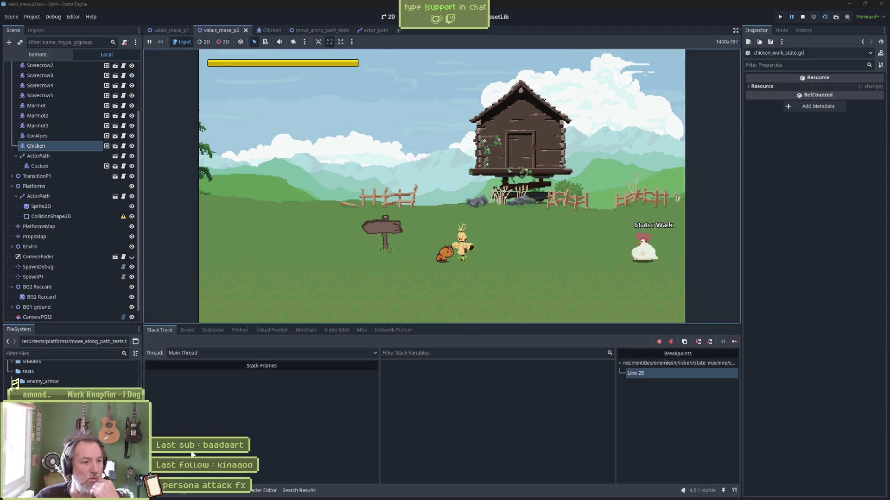
click(156, 491)
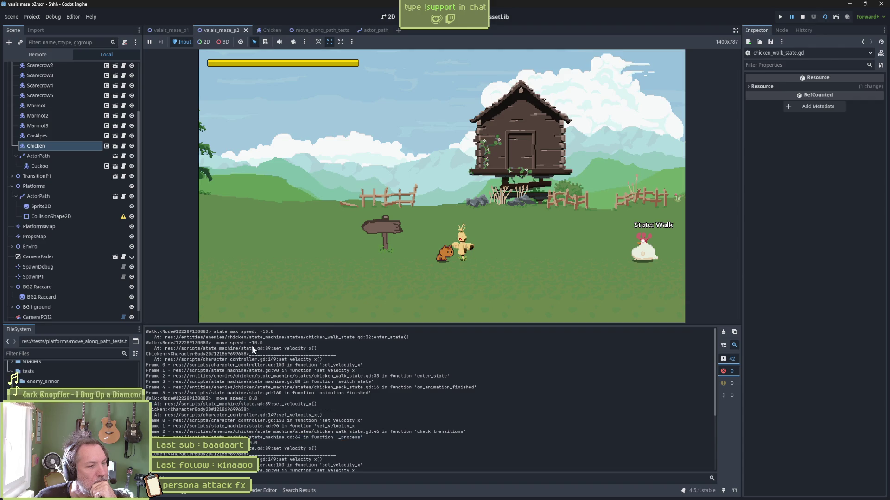
drag(146, 338, 225, 338)
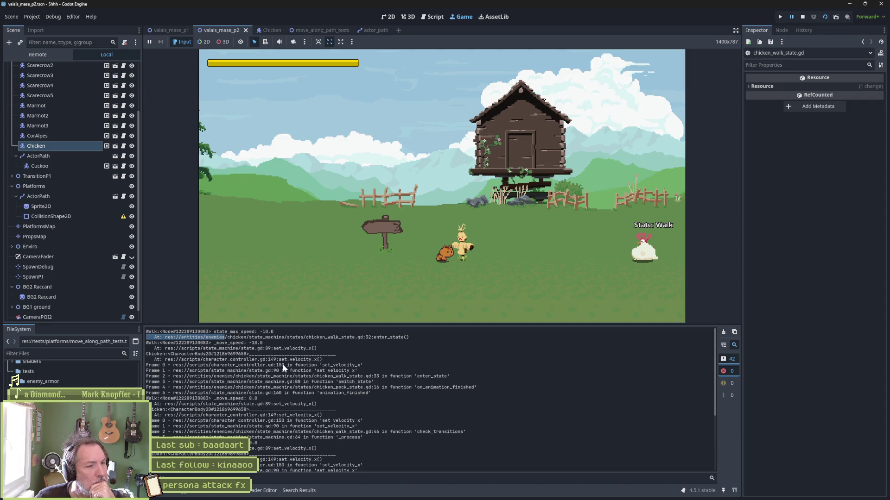
drag(262, 342, 215, 344)
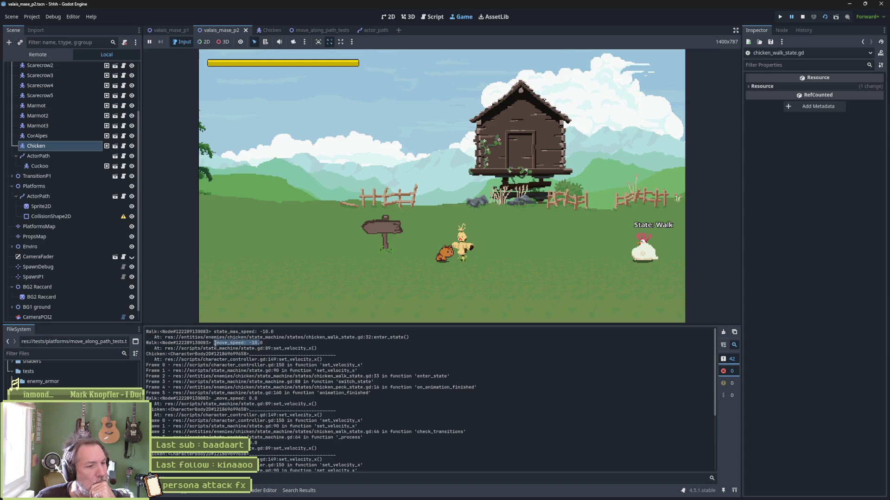
- Resume and re-pause the game, check the Output log again, then stop the game
click(791, 17)
click(791, 16)
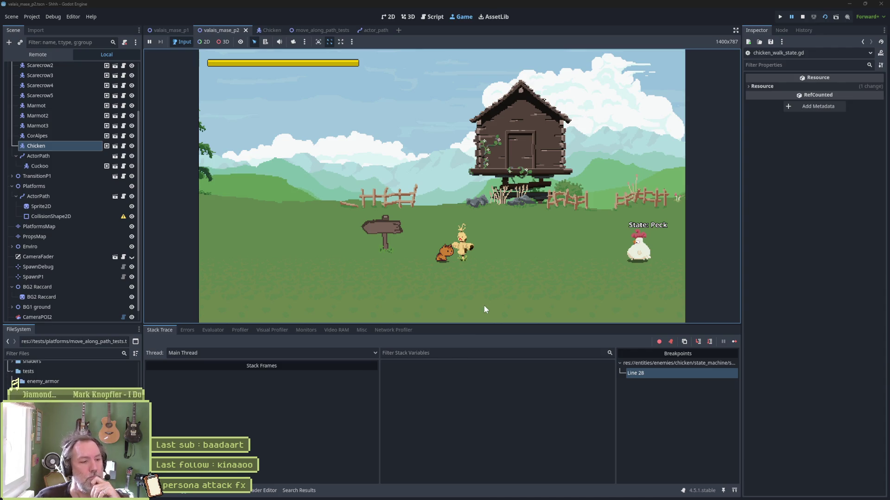
click(155, 492)
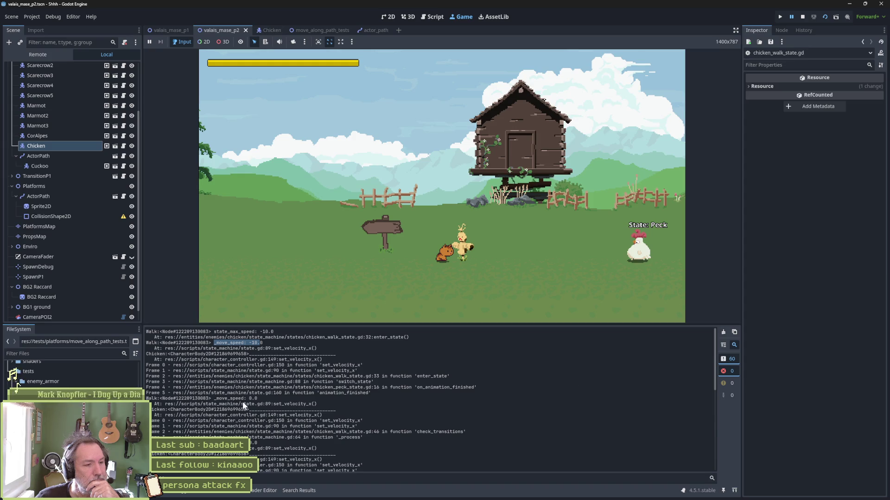
click(801, 17)
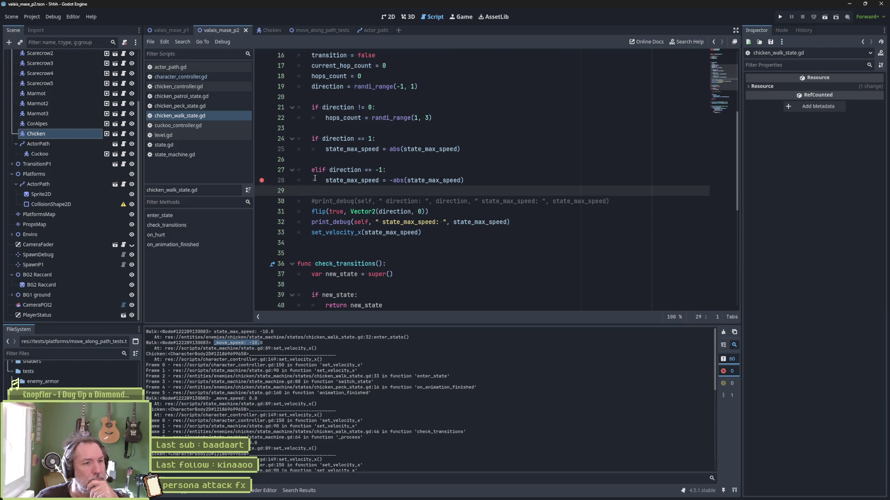
- Remove line 28's breakpoint and compare the direction check and state_max_speed with the logged _move_speed: 0.0
mouse_move(402, 181)
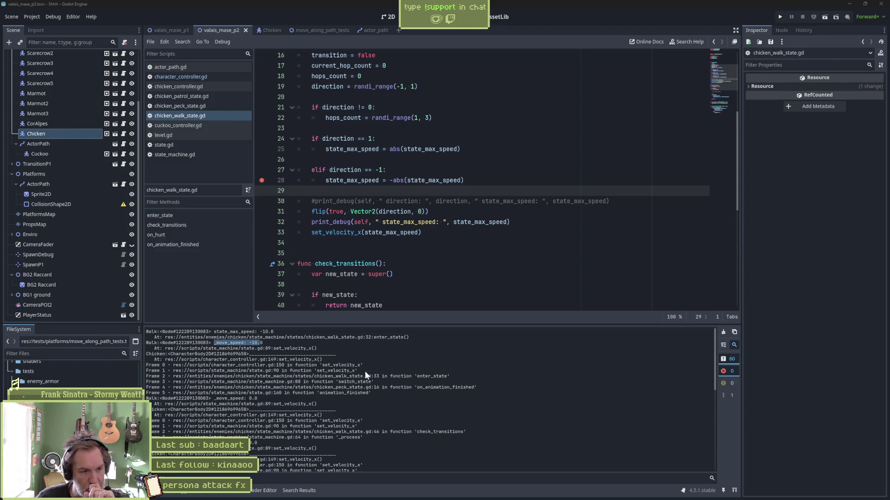
click(282, 180)
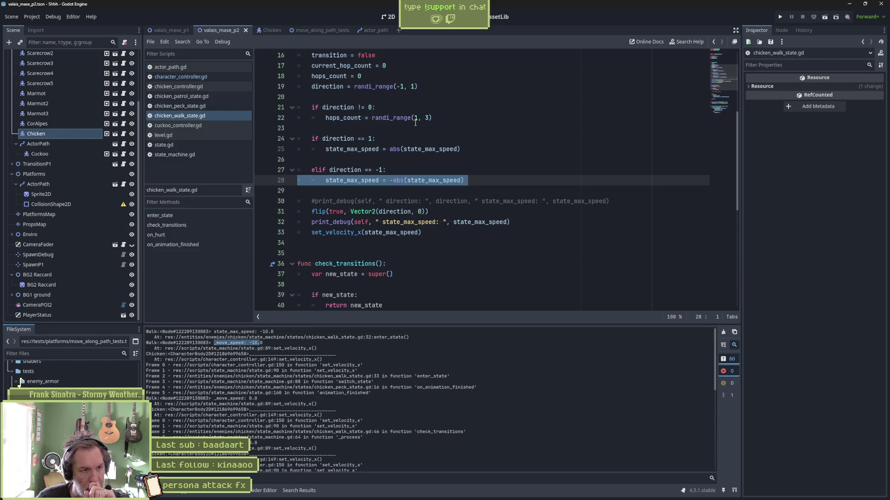
drag(436, 118, 466, 94)
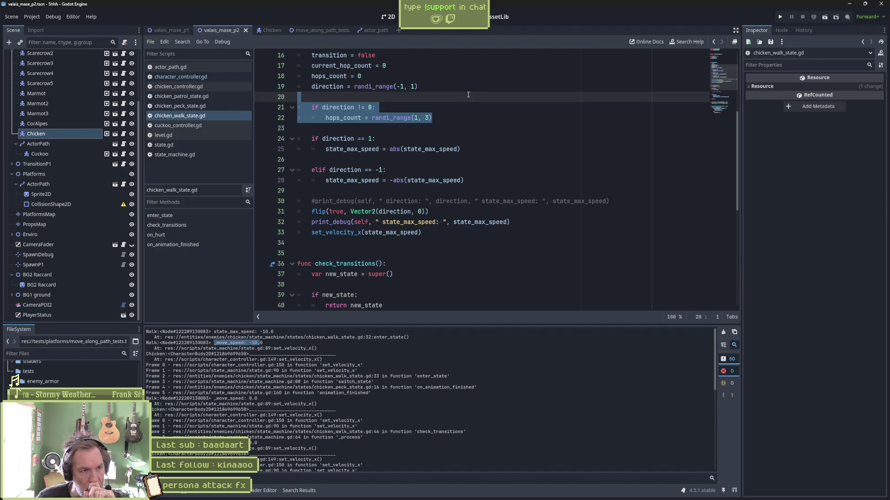
double_click(361, 149)
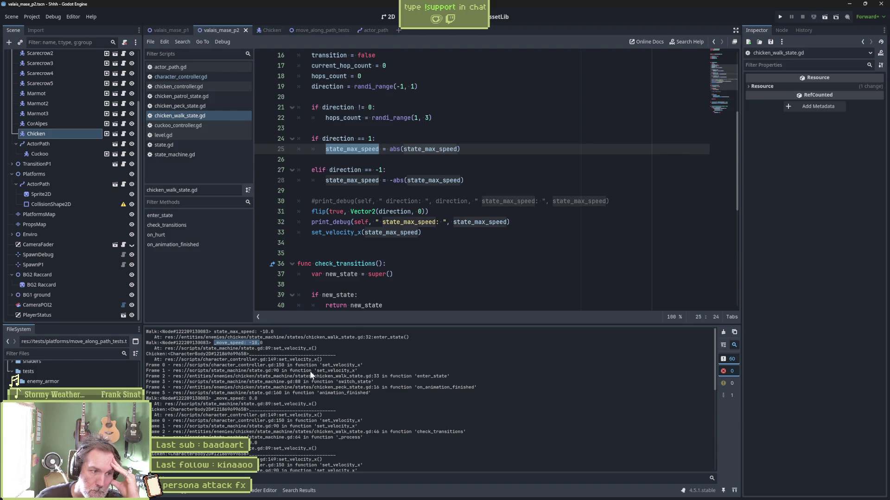
click(225, 399)
drag(216, 398, 259, 399)
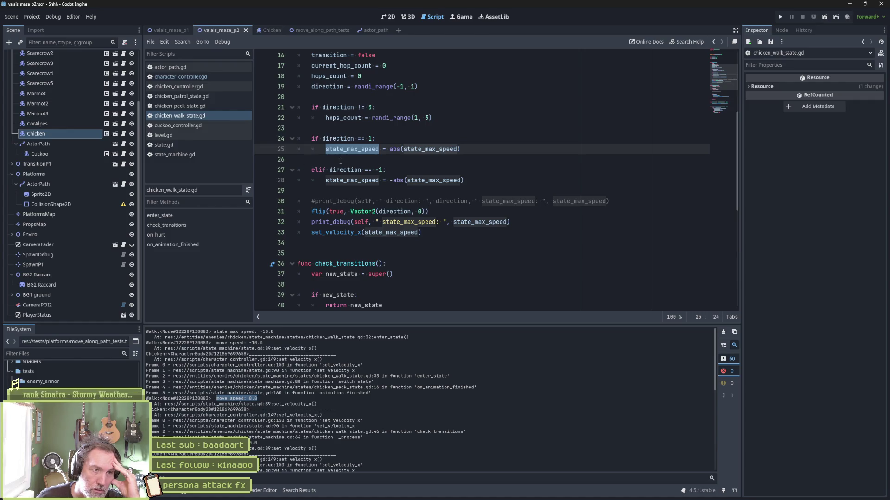
scroll(341, 161, up, 1)
double_click(337, 98)
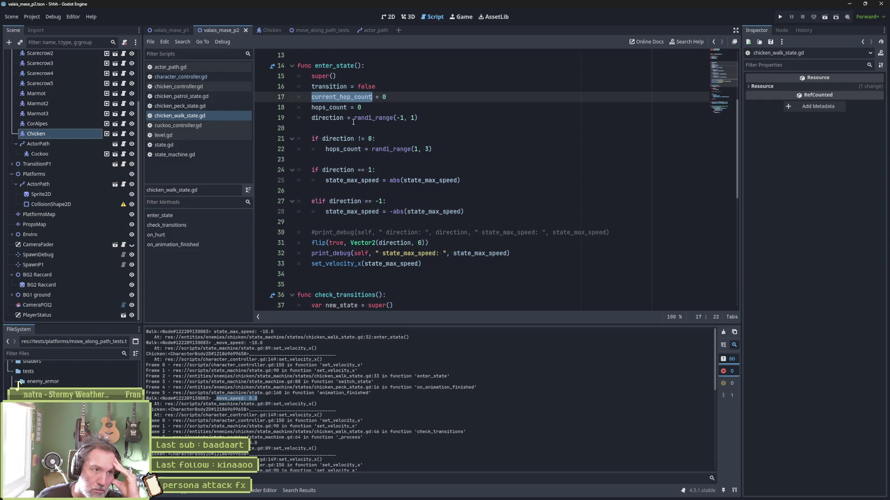
double_click(339, 107)
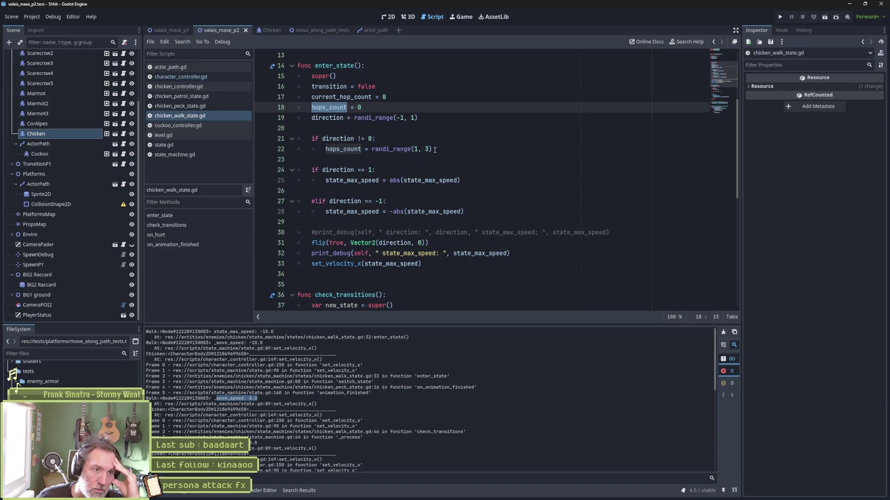
click(434, 150)
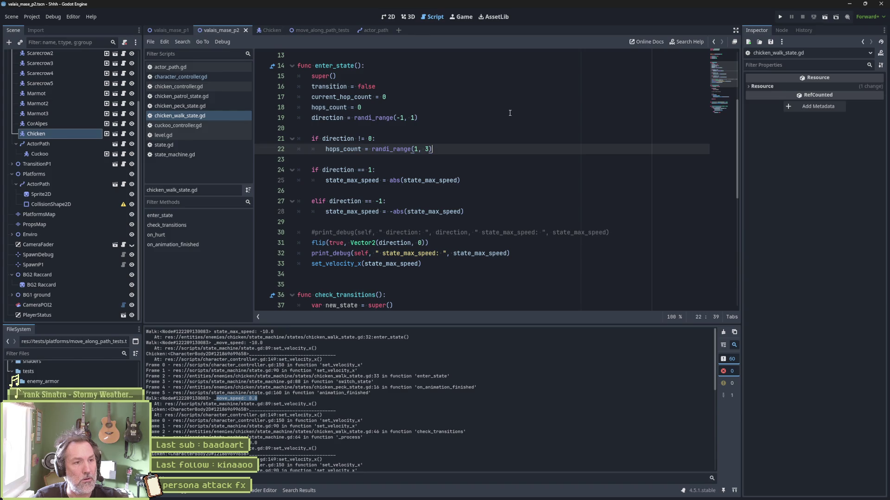
- Add an else: branch after line 22, aligned with the direction if
key(Return)
text(else)
key(Escape)
key(shift+Tab)
text(:)
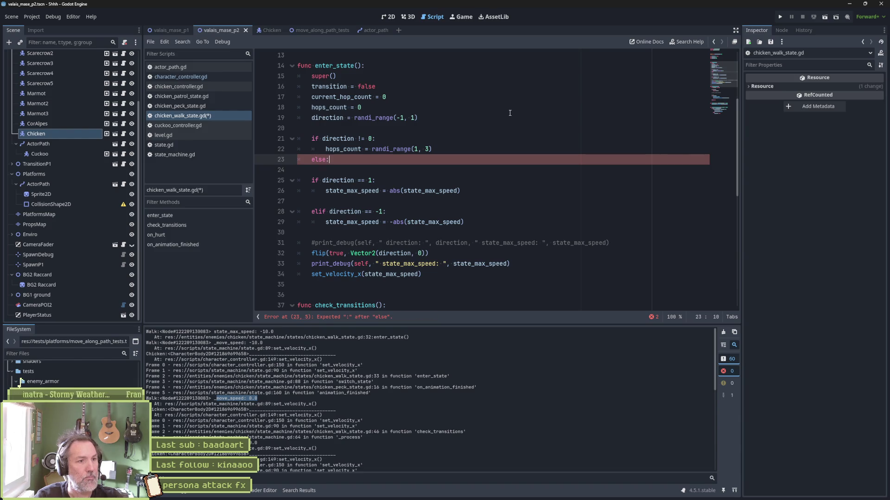
key(Up)
key(End)
key(shift+Up)
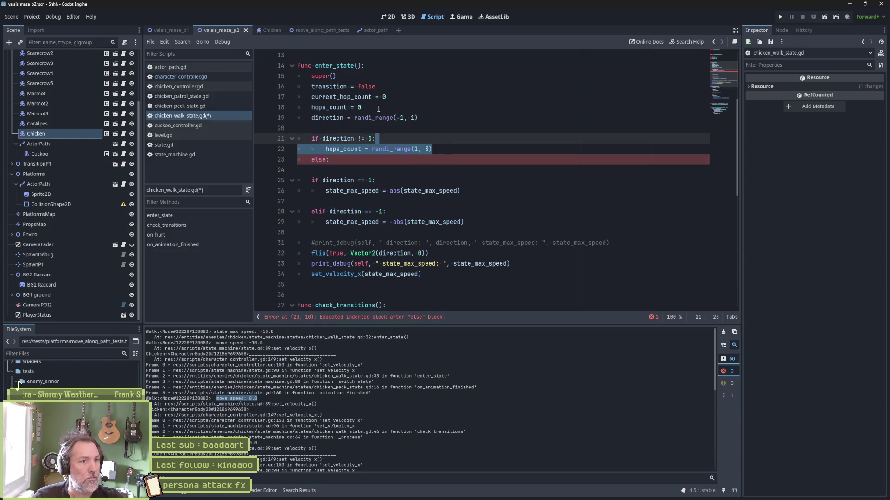
click(352, 162)
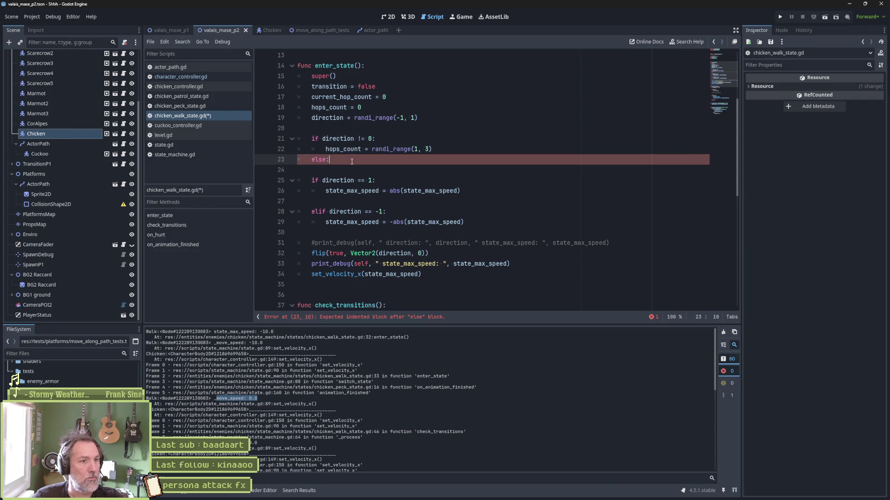
double_click(357, 190)
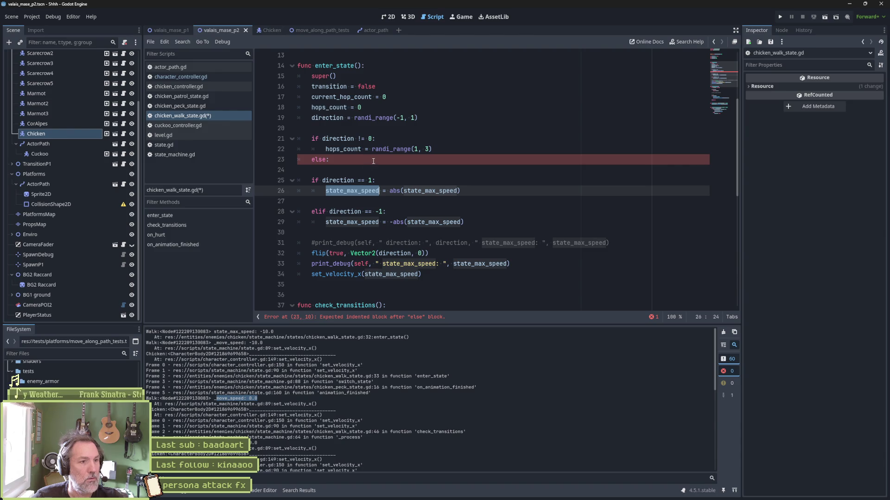
click(375, 157)
- Set state_max_speed = 0.0 inside the else branch, save, and run the game
key(Return)
text(state_max_speed =)
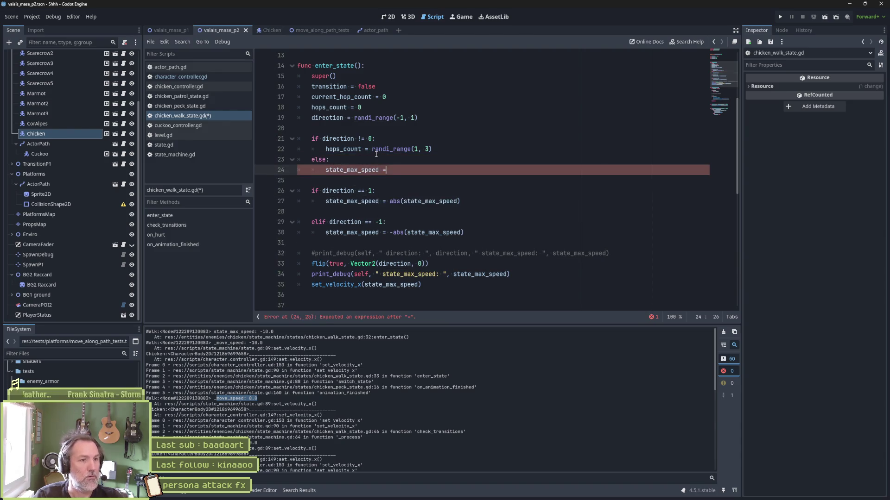
text( 0.0)
key(ctrl+s)
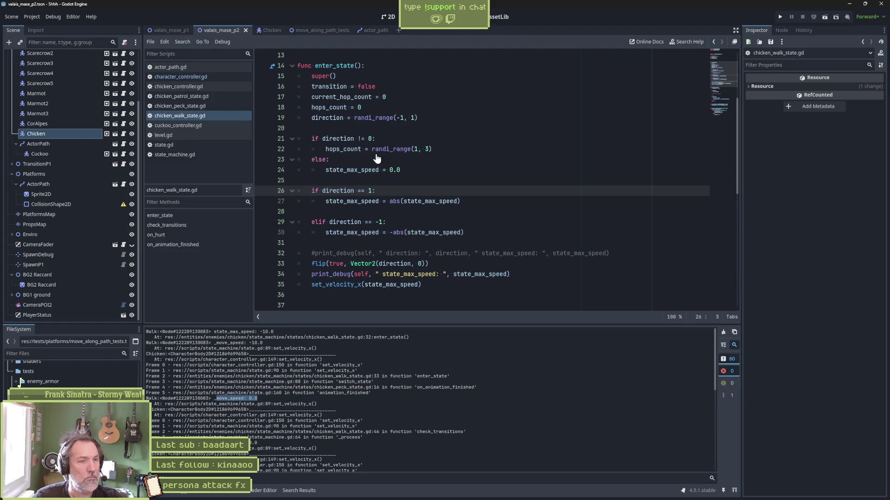
key(F6)
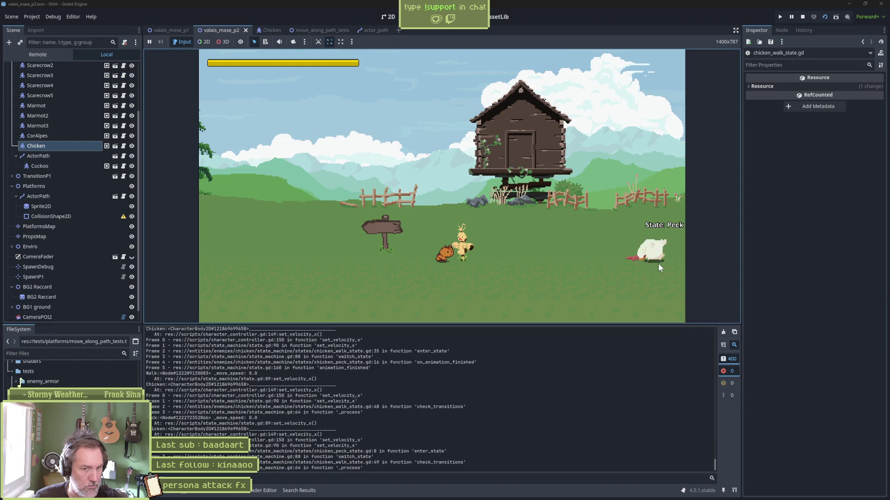
- Stop the test run with F8, then select the state_max_speed = 0.0 line and hops_count on line 22
key(F8)
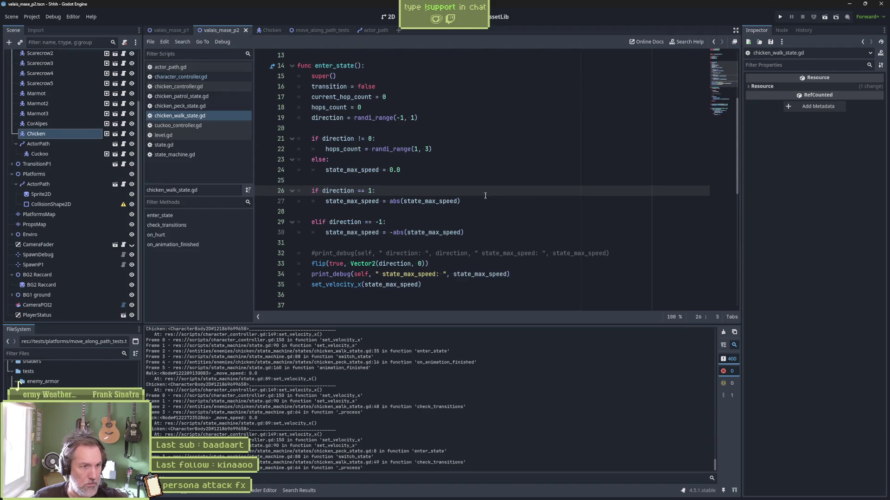
click(424, 171)
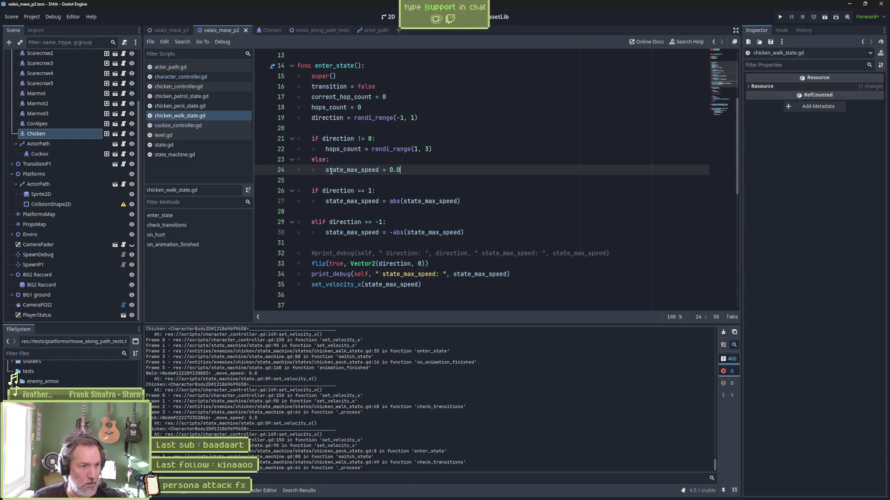
drag(325, 171, 401, 170)
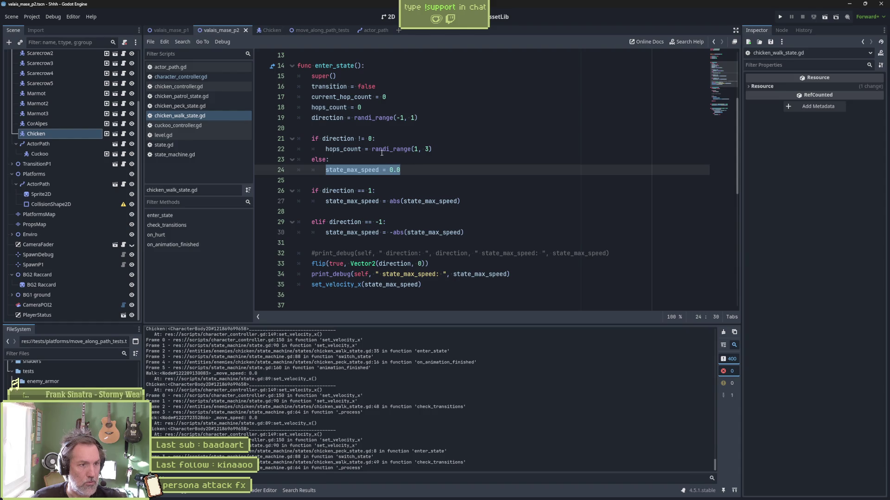
double_click(343, 149)
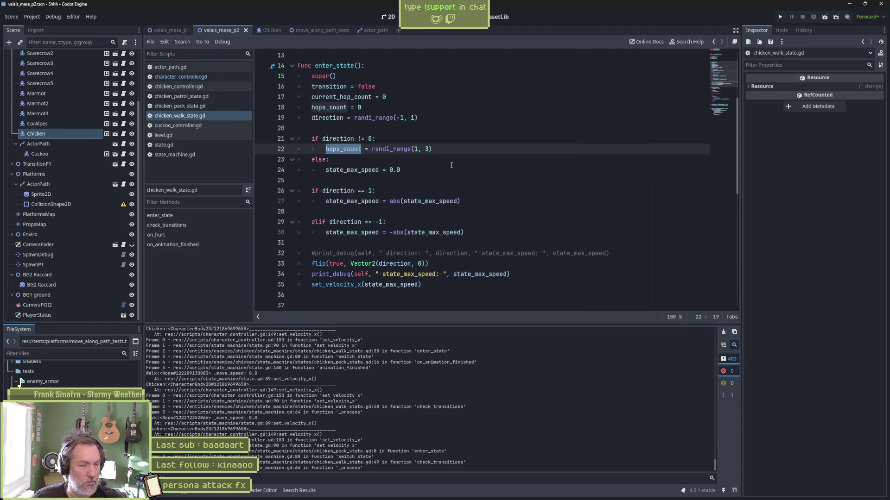
- Add hops_count = 0 to the else branch, then save and run with F5 and stop with F8
key(ctrl+c)
click(372, 161)
key(Return)
key(ctrl+v)
text(=)
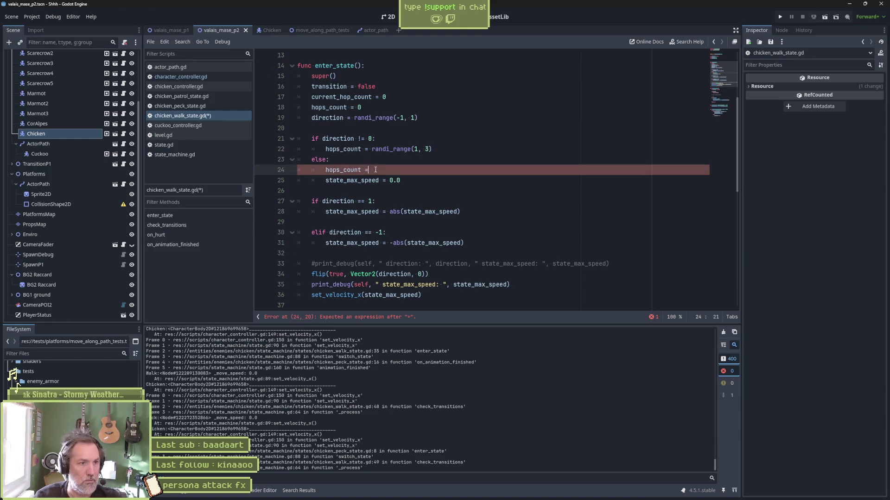
key(F5)
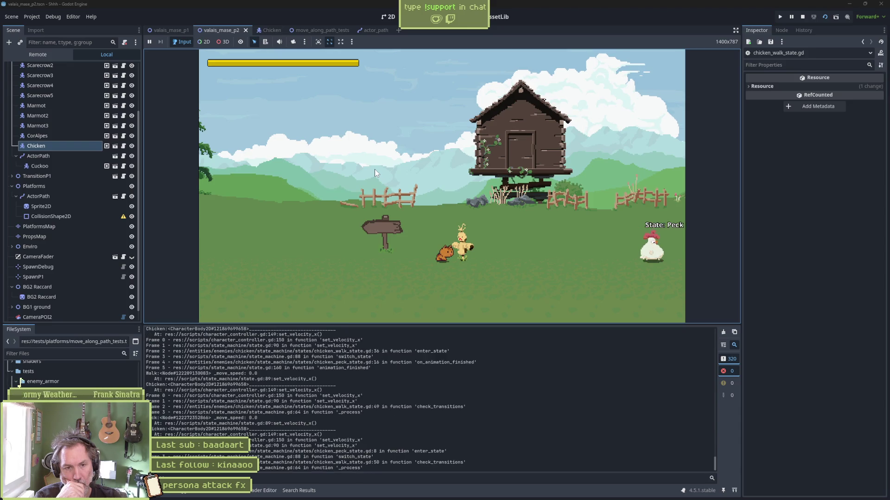
key(F8)
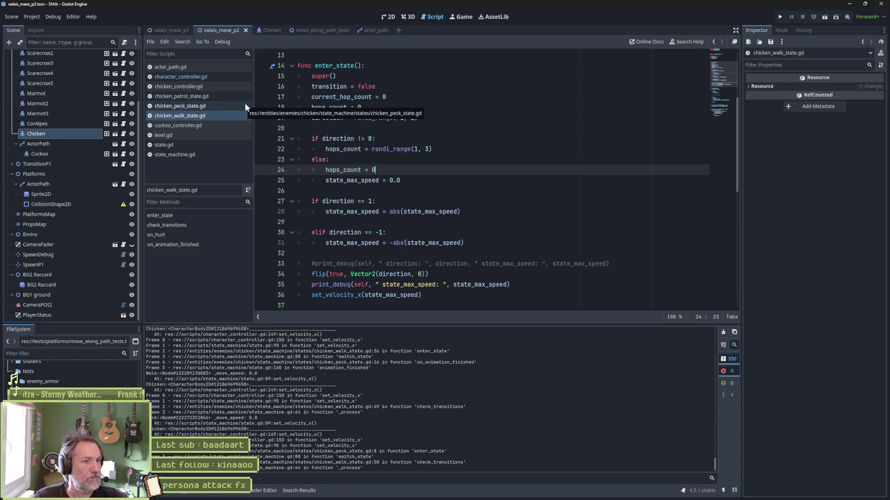
- Replace the two zero-direction else lines with state_machine.switch_state(state_machine.peck) and run the game
scroll(410, 194, down, 6)
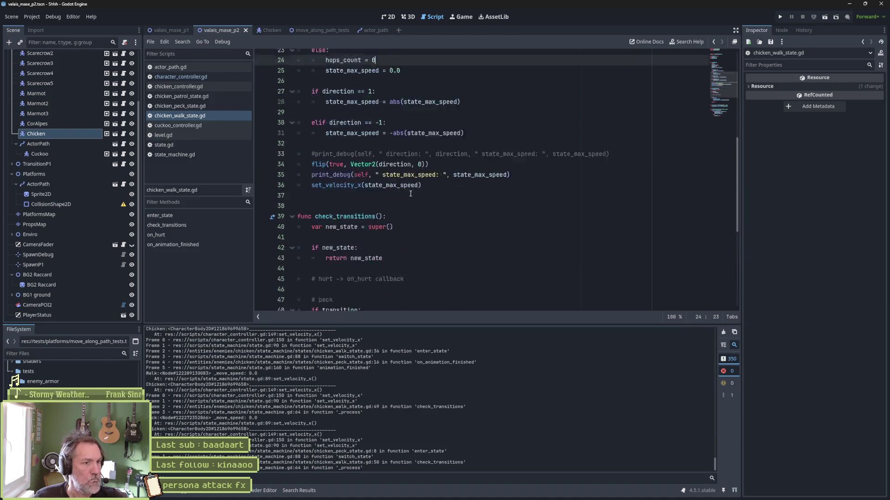
drag(500, 254, 500, 249)
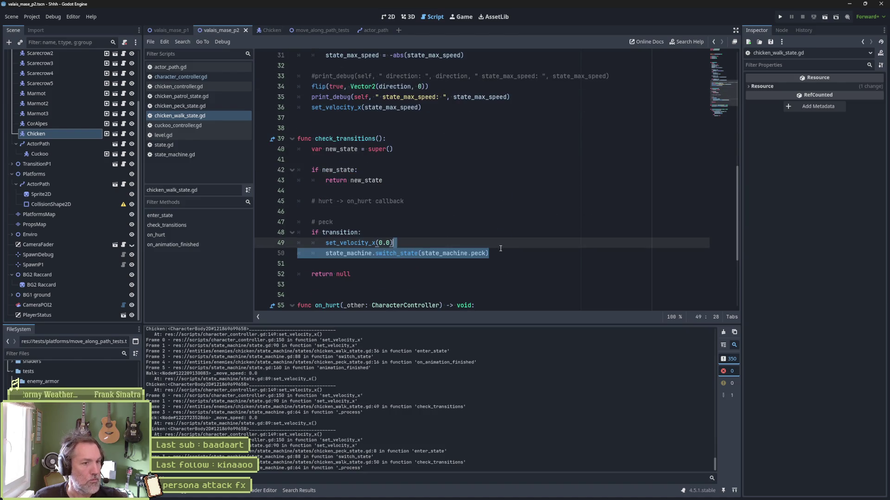
scroll(462, 229, up, 5)
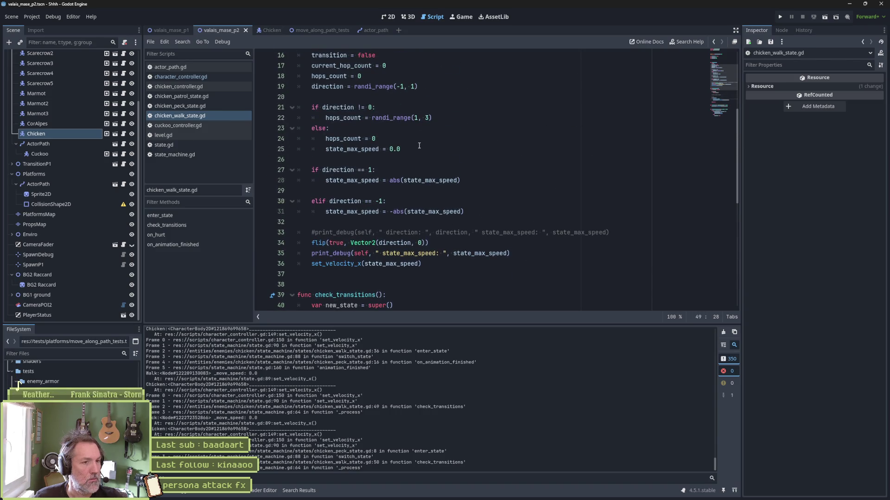
drag(418, 146, 326, 139)
key(ctrl+v)
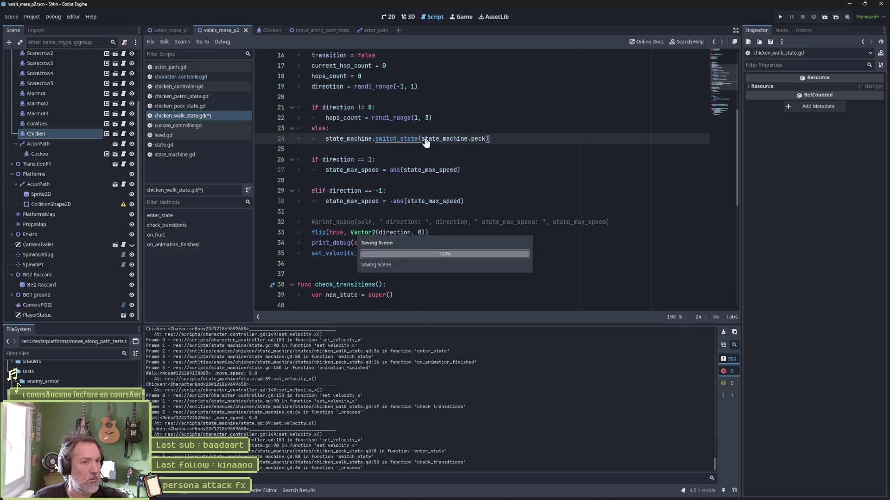
key(F5)
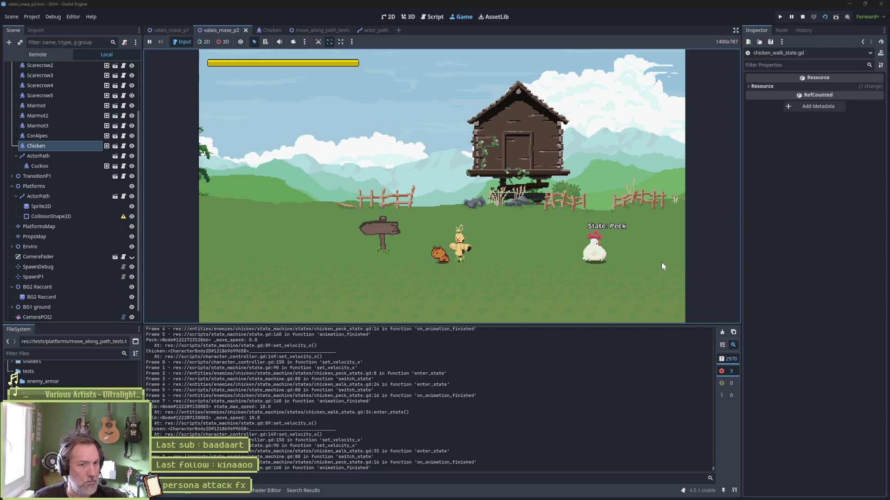
- Stop the game, add a return after the peck switch_state call on line 24, and rerun
key(ctrl+F3)
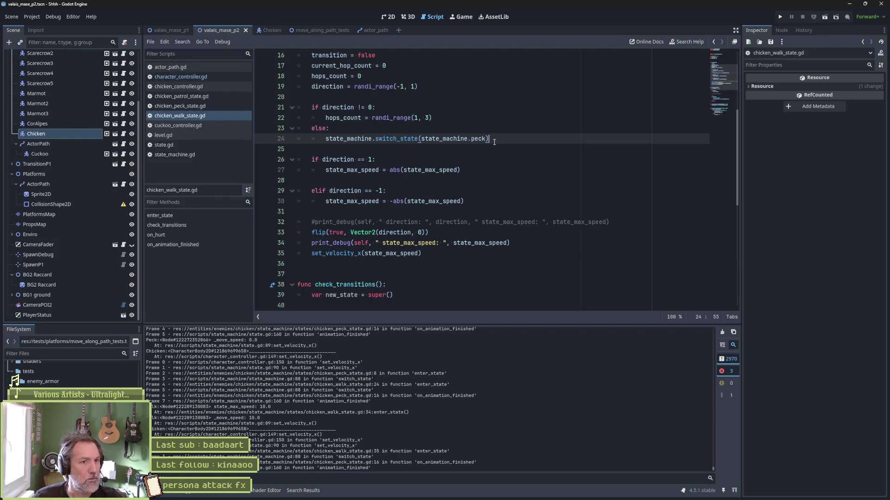
key(Return)
text(return)
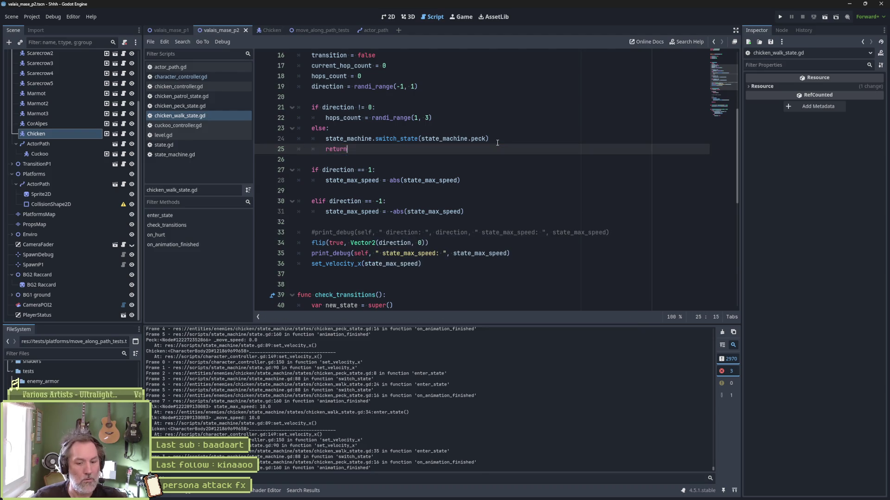
key(F5)
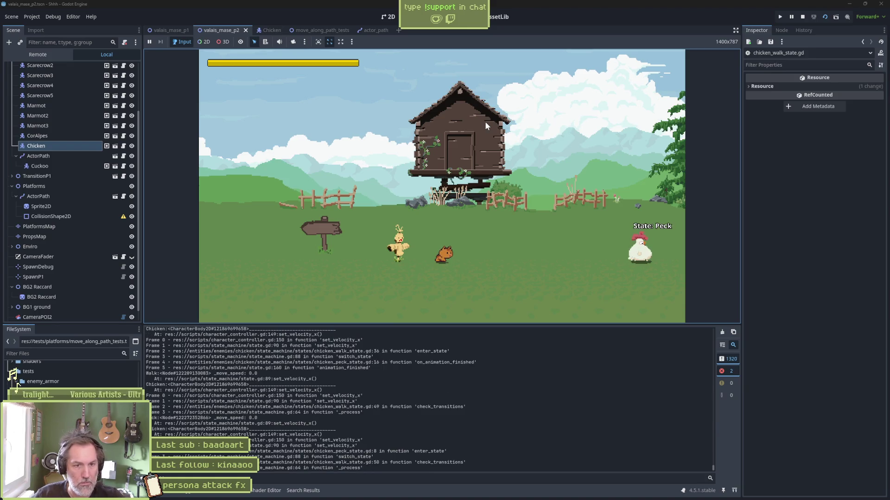
- Walk the cat right toward the chicken, clear the output log while it cycles states, then stop
key(Right)
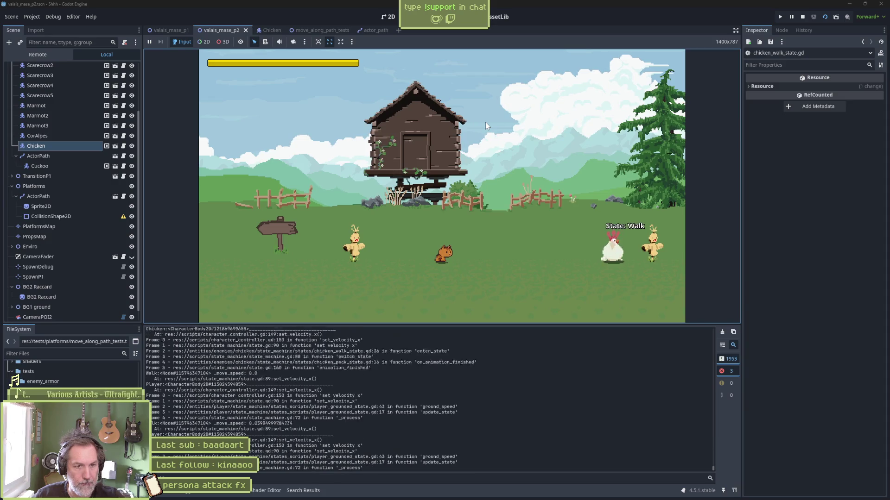
key(Right)
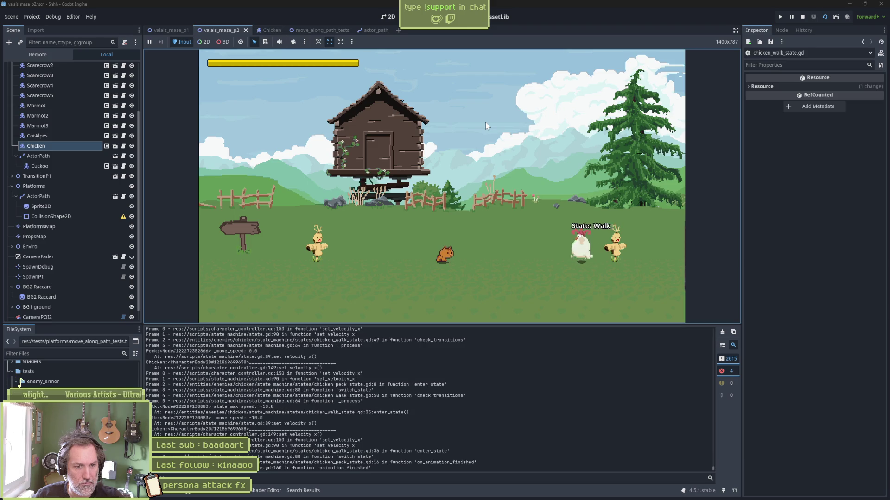
click(723, 332)
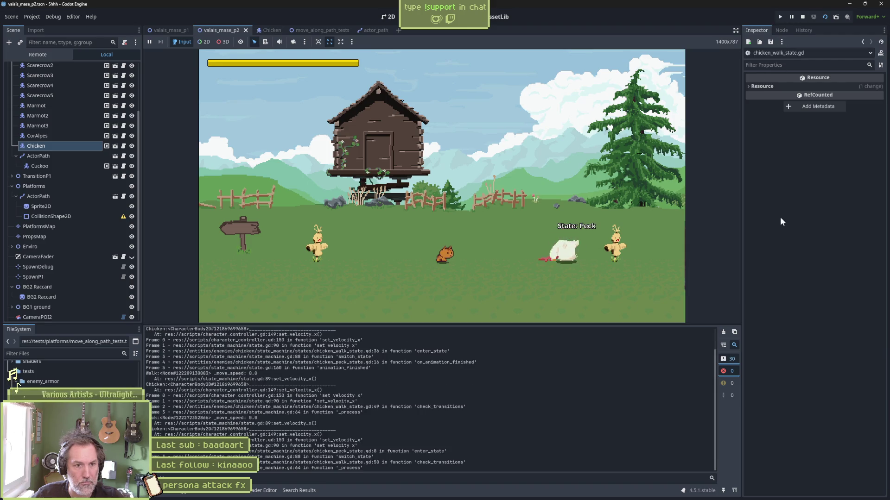
click(722, 334)
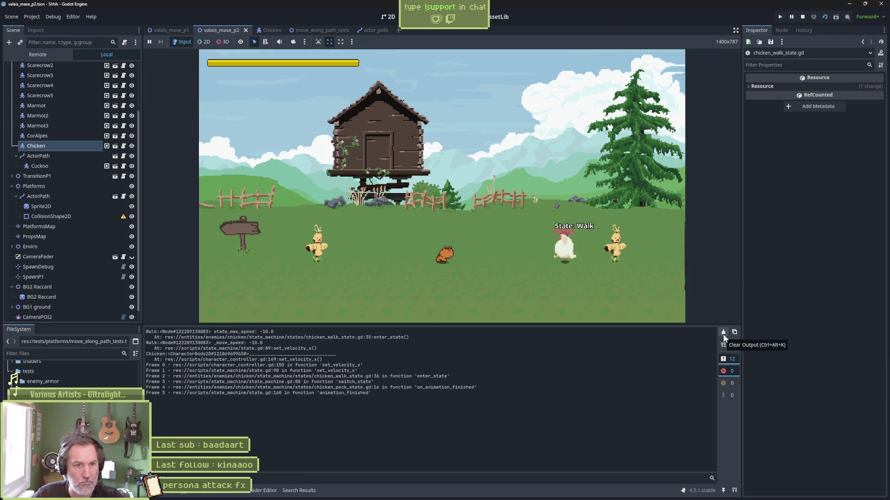
click(724, 334)
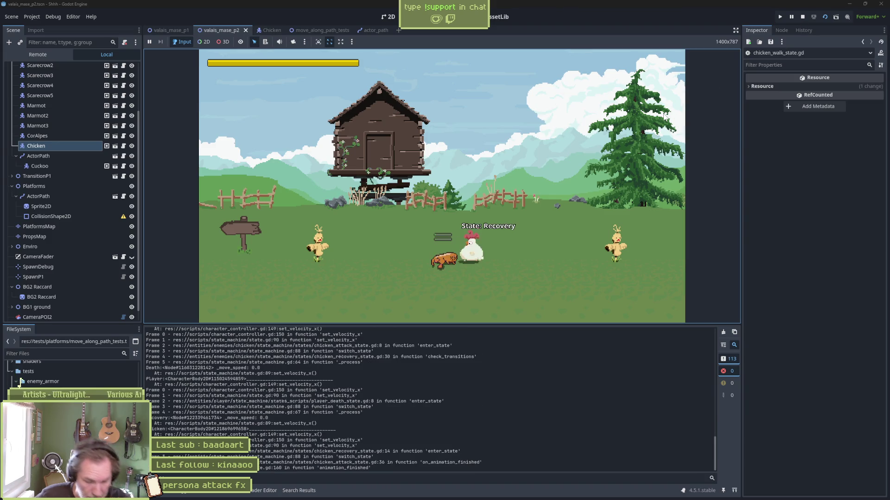
click(804, 18)
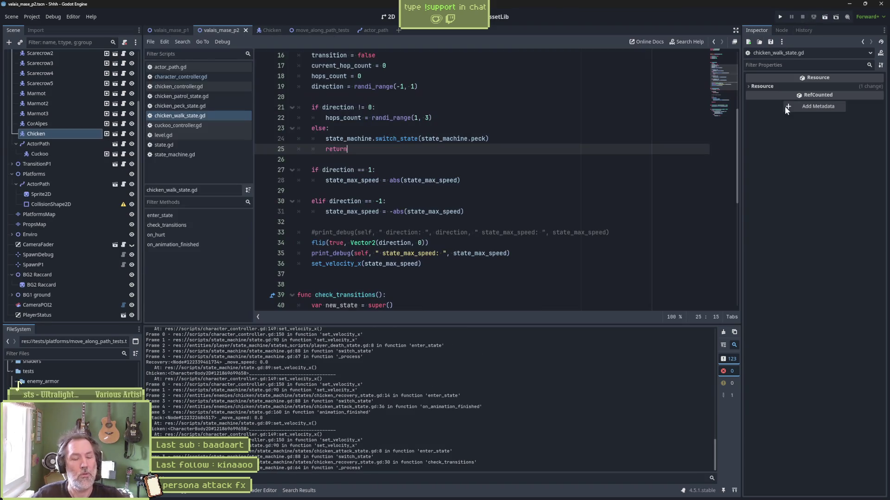
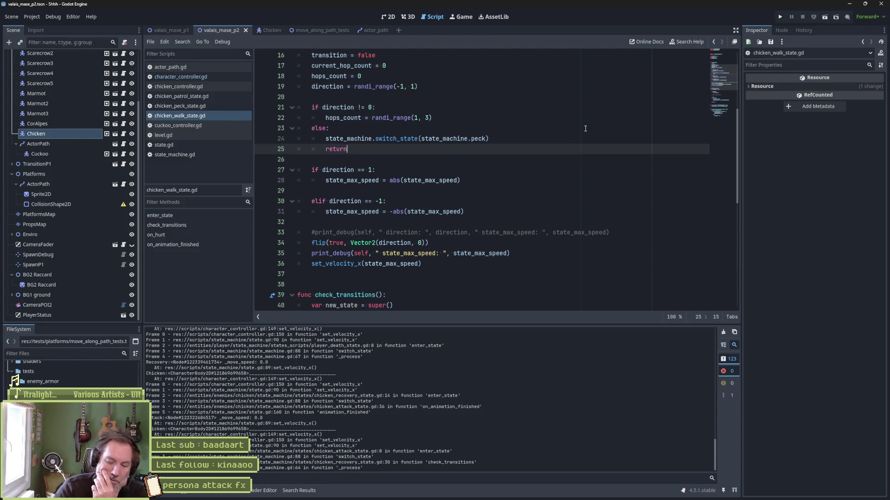
- Comment out the else branch (lines 23–25) that switches the chicken to pecking, then run the game with F5
scroll(512, 148, up, 1)
mouse_move(490, 181)
mouse_down()
mouse_move(502, 146)
mouse_move(494, 174)
mouse_up()
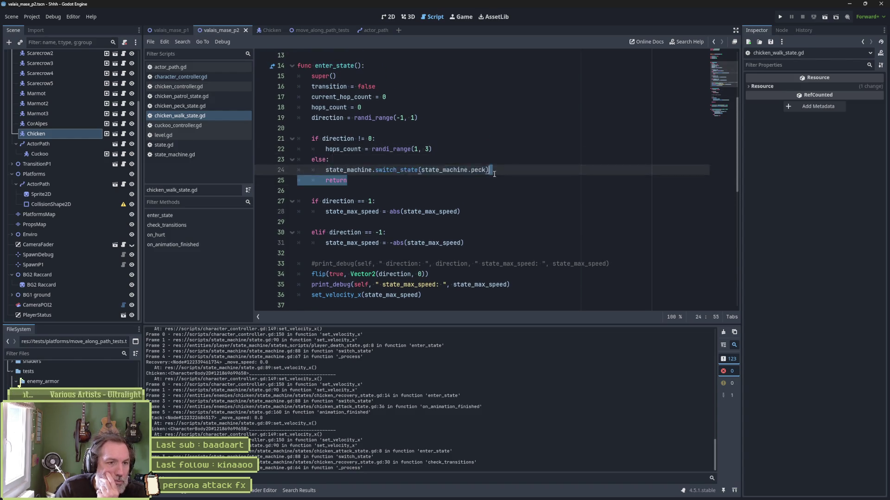
key(shift+Up)
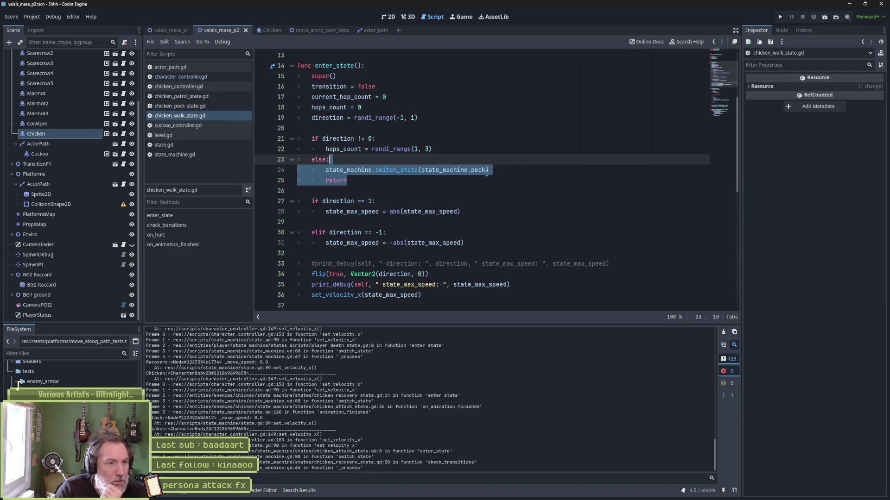
drag(363, 157, 364, 181)
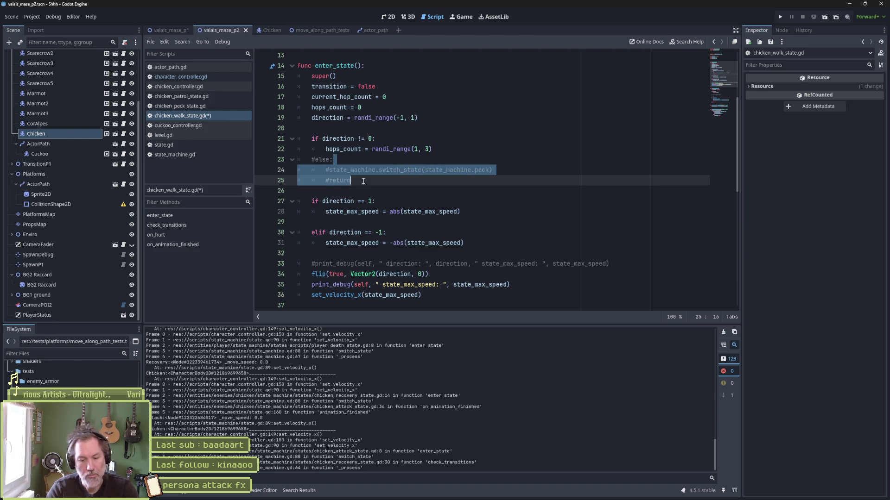
key(F5)
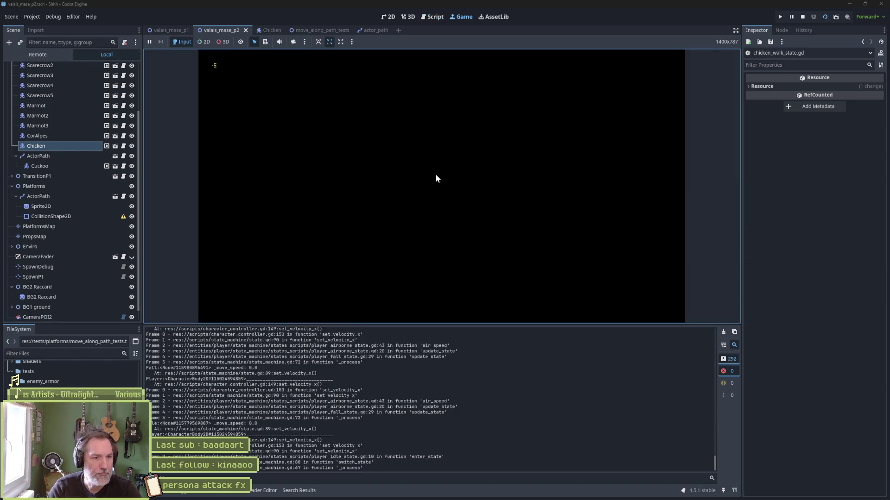
- Clear the Output log and pause the game while the chicken is walking
click(723, 333)
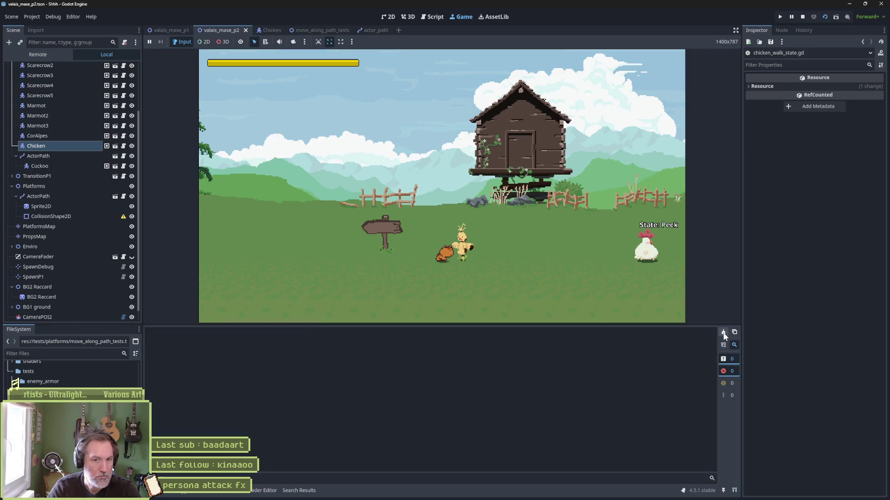
click(723, 333)
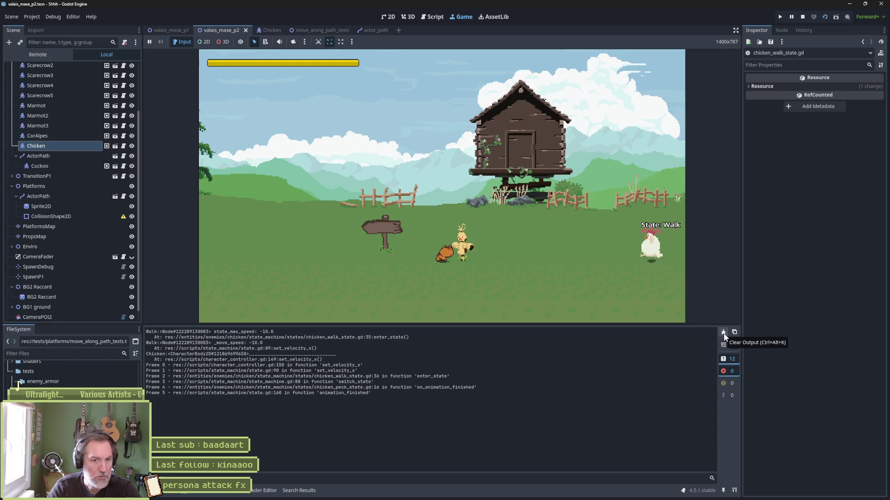
click(724, 333)
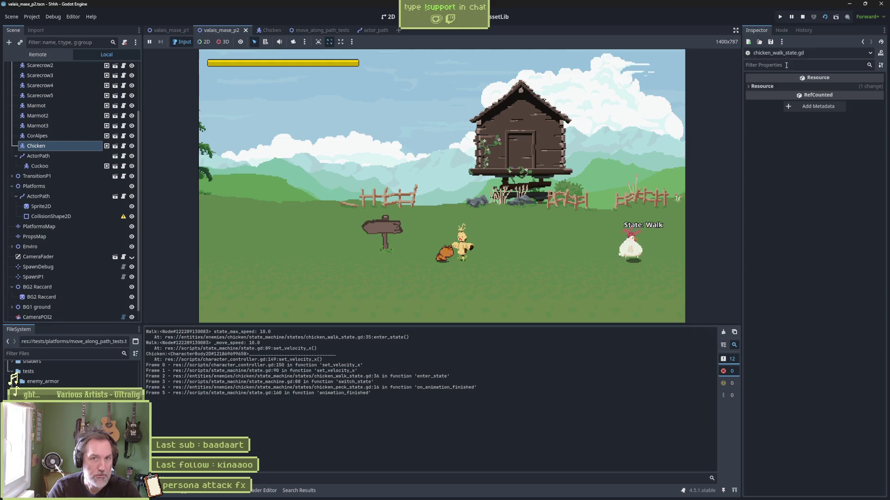
click(792, 18)
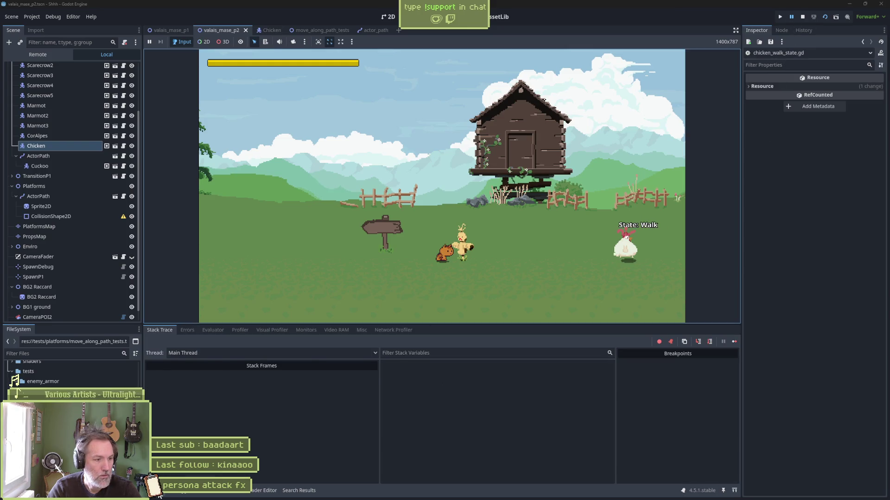
- Select the 'state_max_speed: 10.0' entry in the Output log, then switch to the Asana task
key(alt+o)
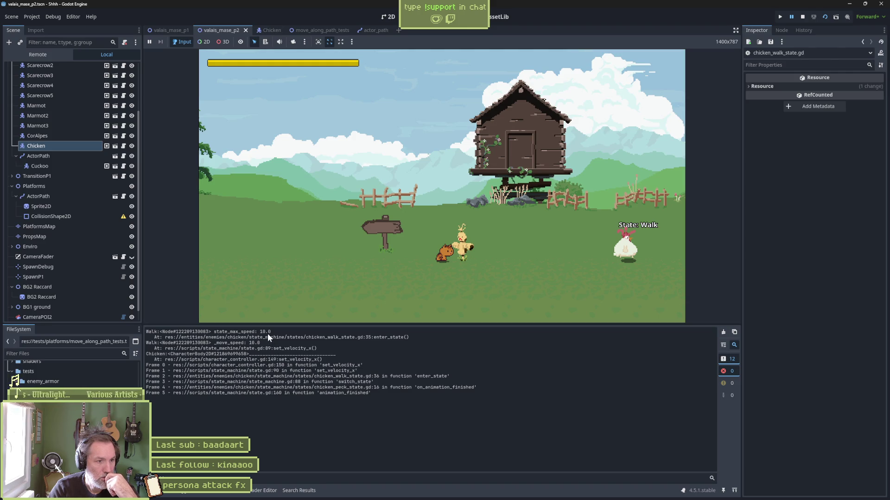
drag(272, 331, 213, 332)
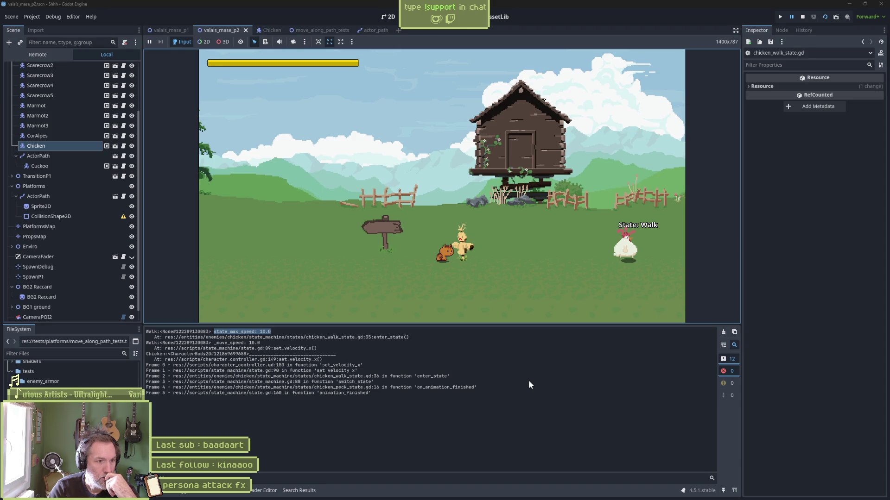
mouse_move(529, 499)
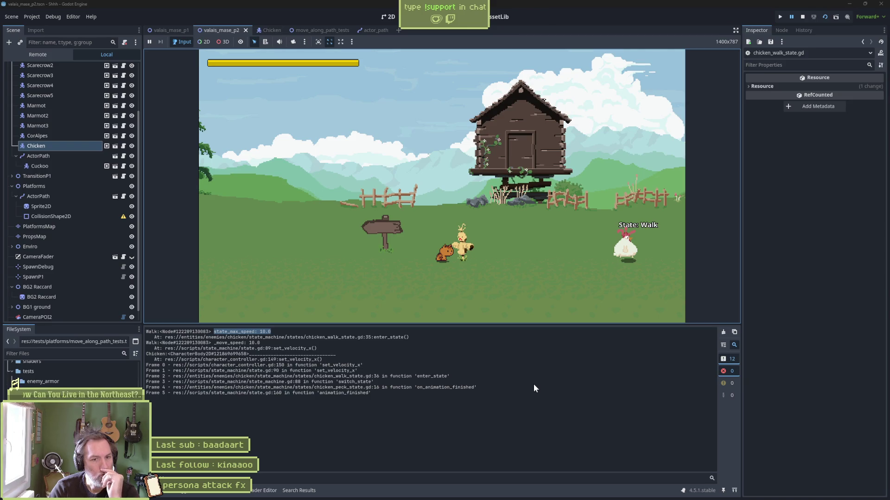
click(446, 495)
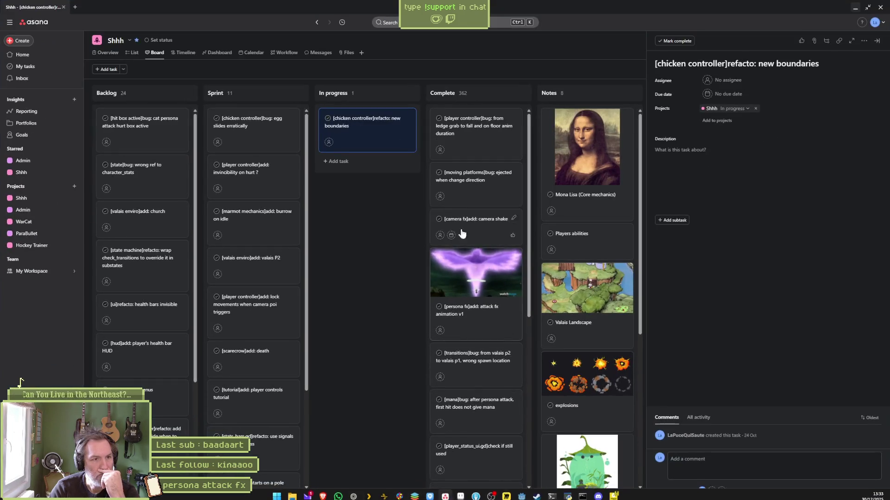
- Describe the bug: the chicken flips correctly and move_speed is 10, but velocity goes left (10)
click(726, 146)
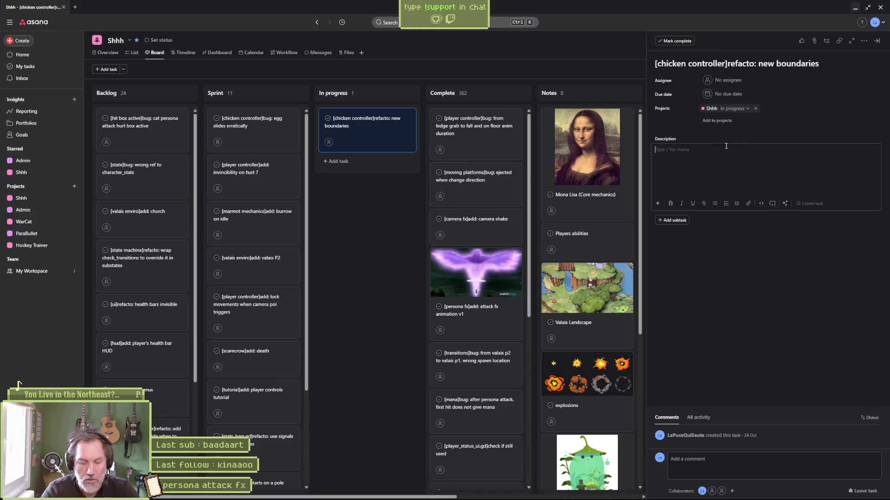
text(if going)
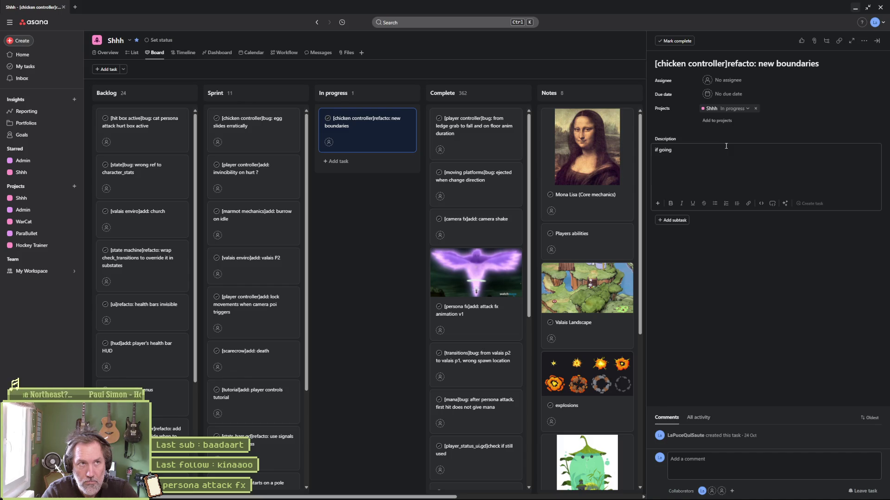
text( left)
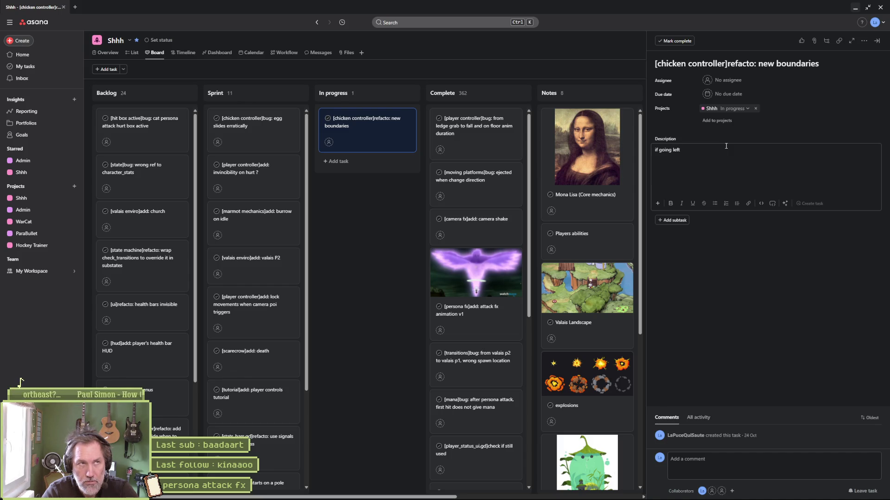
text(, then gets a )
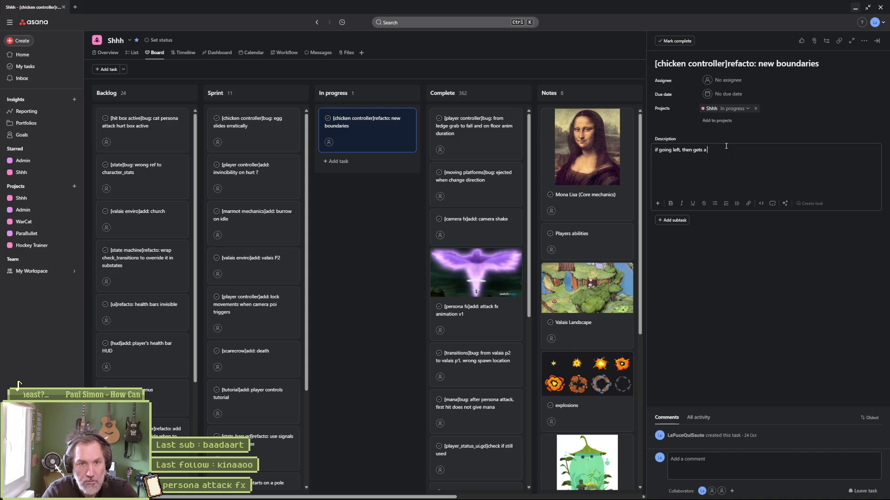
text(right direc)
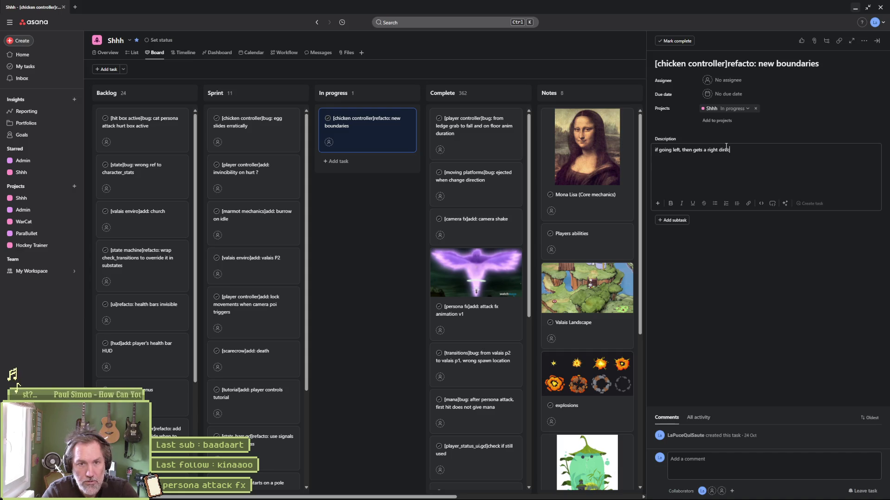
text(tion, the c)
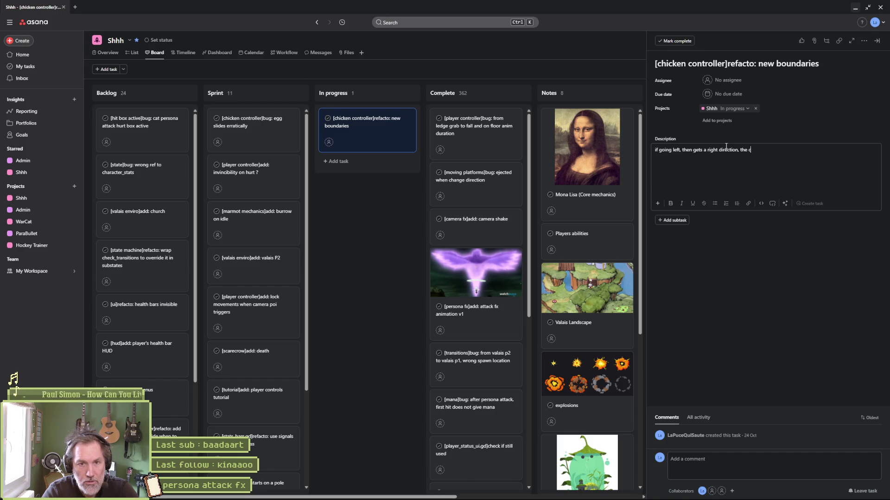
text(hicken is cor)
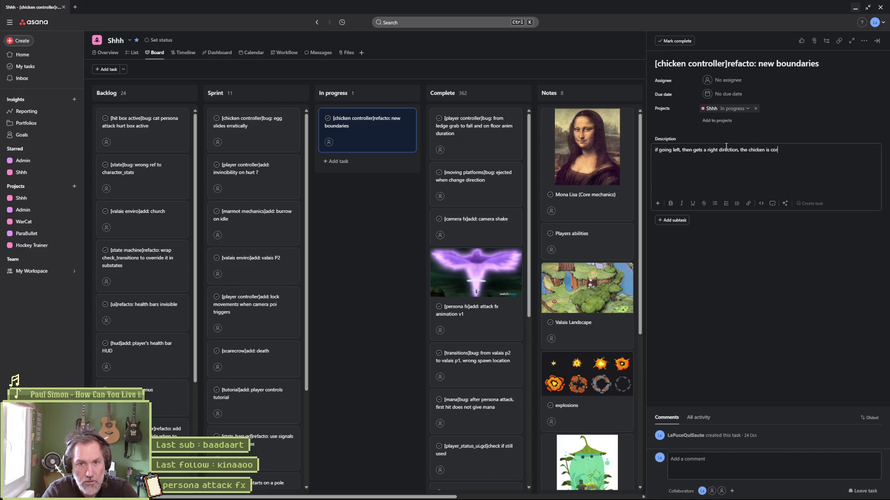
text(rectly flipped)
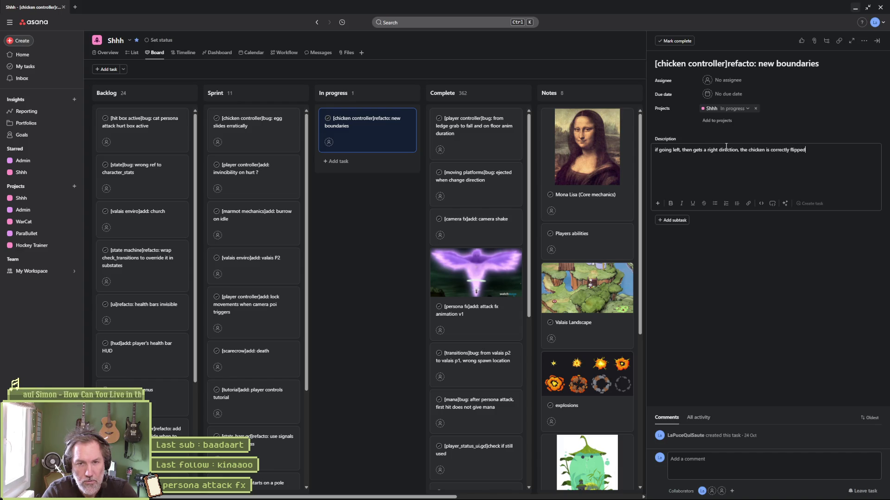
text( (it looks right)
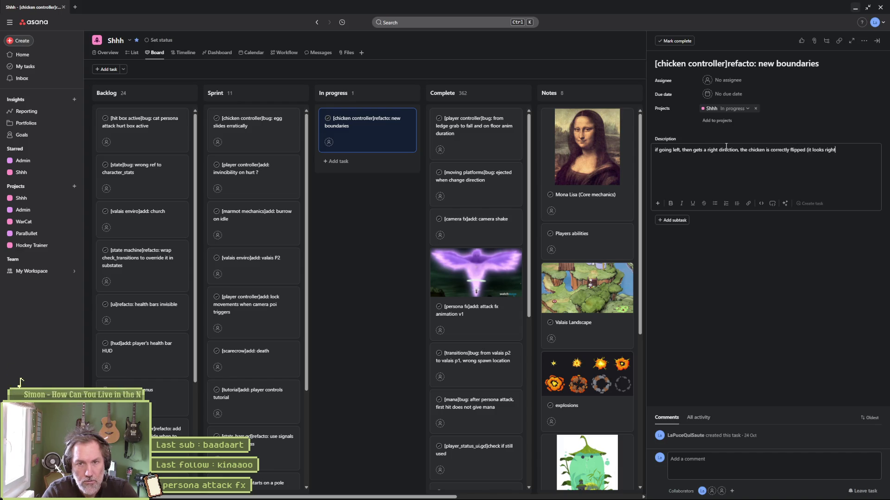
key(BackSpace)
key(BackSpace)
key(BackSpace)
key(BackSpace)
key(BackSpace)
text(to)
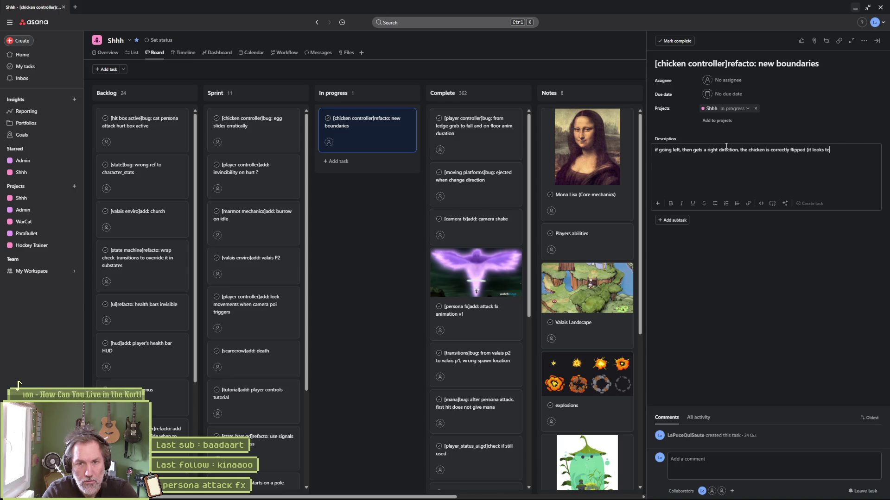
text( the right) but)
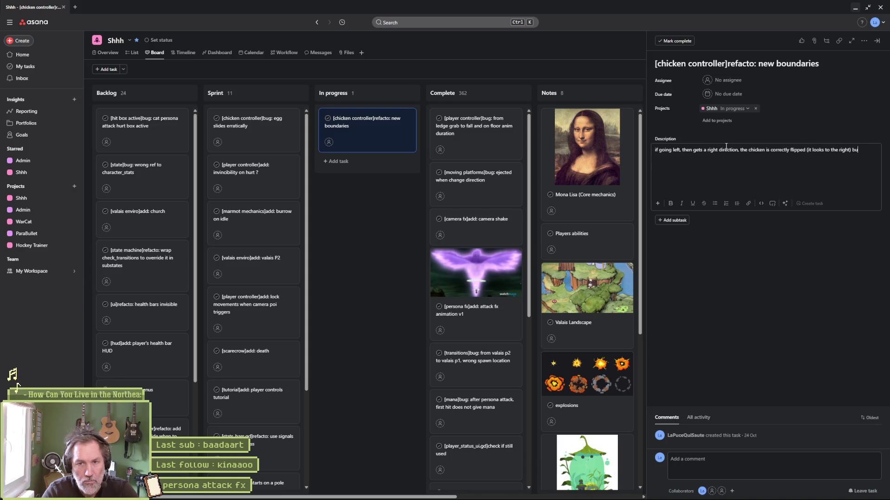
key(BackSpace)
key(BackSpace)
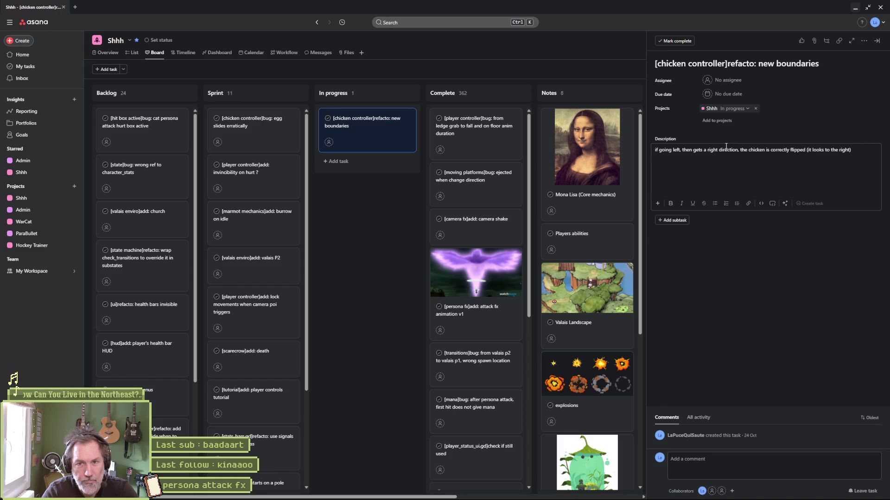
text(, the move_speed is correct (+)
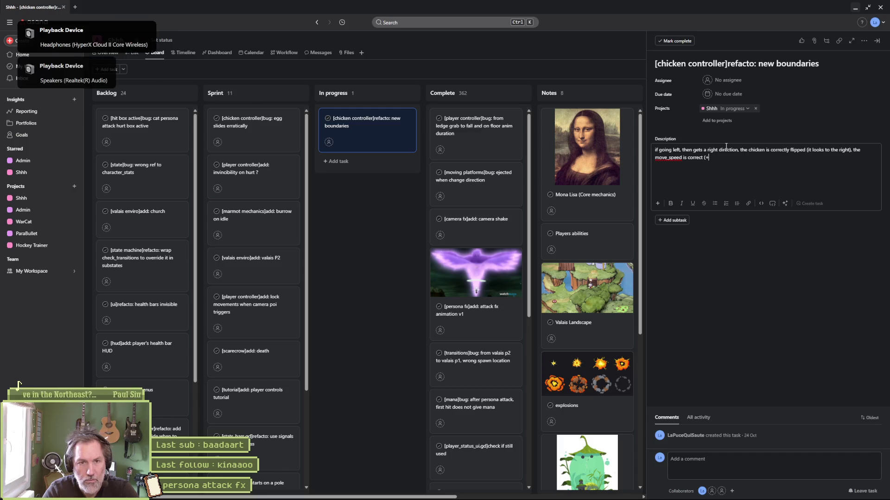
text(10) but the acti)
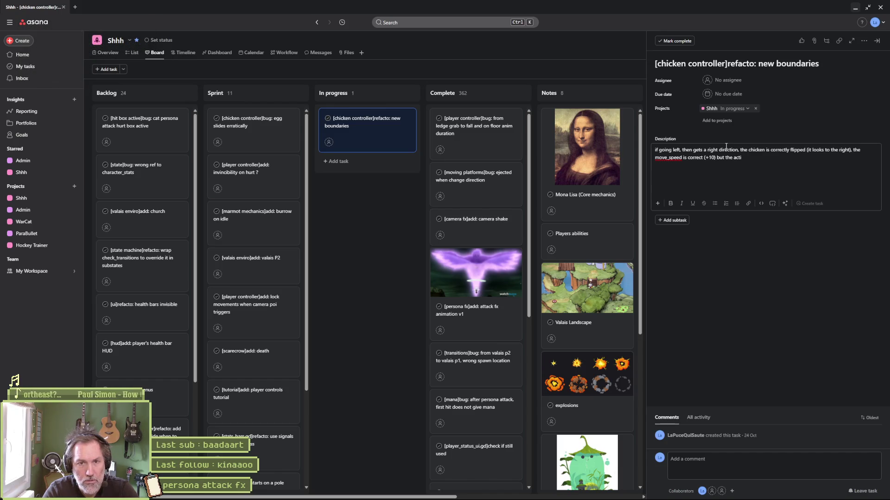
text(l velocity goes)
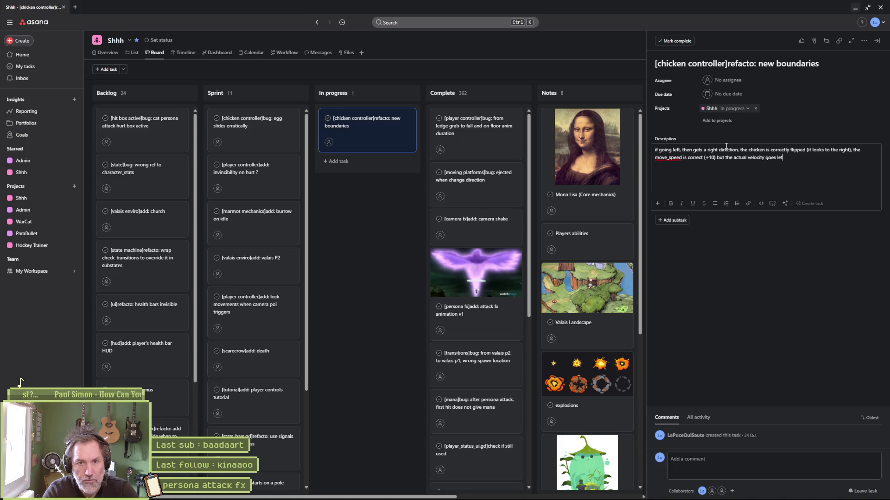
text(LEFT )
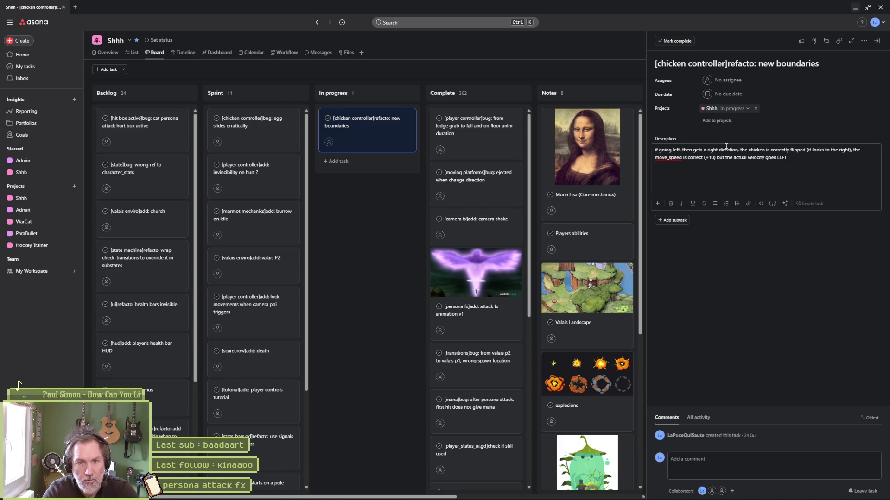
text((10)
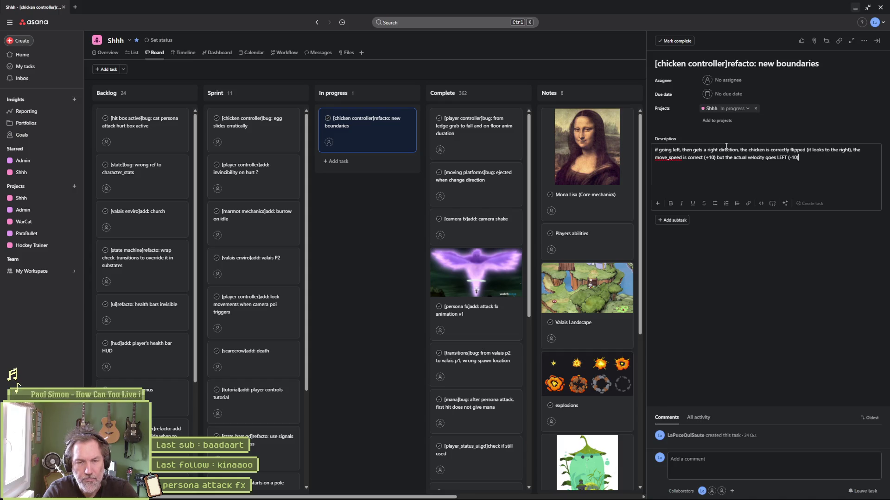
click(769, 303)
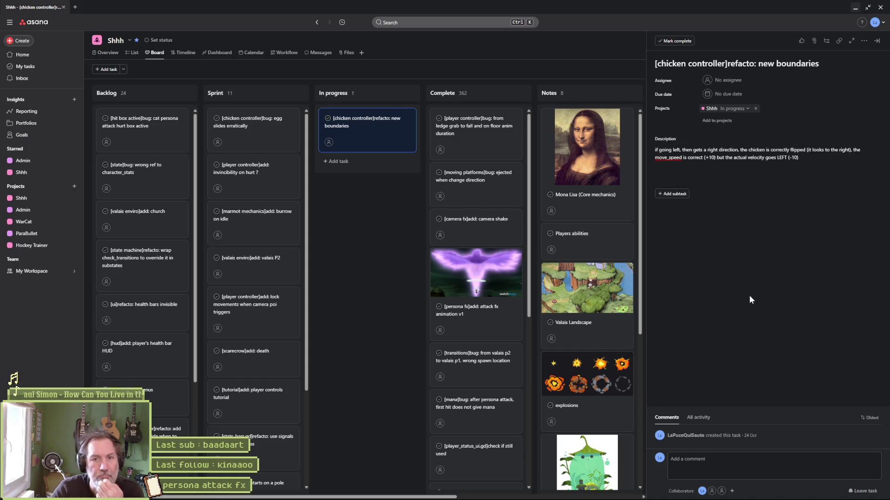
- Add the line 'It only occurs the first walk state loop' and minimize the browser back to Godot
click(804, 158)
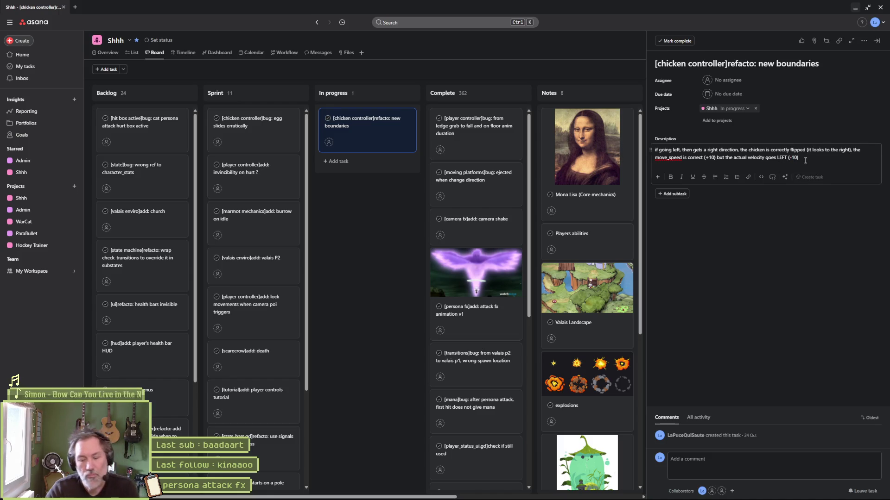
text(.)
key(Return)
text(It)
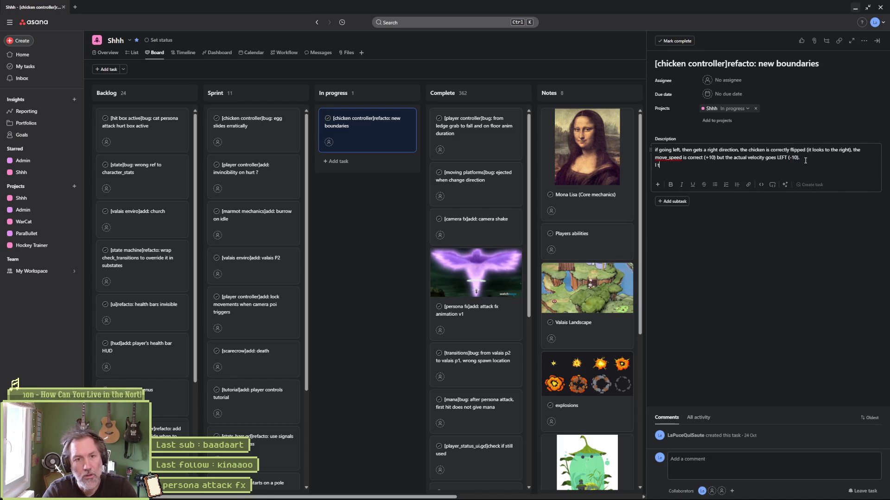
text( only occur)
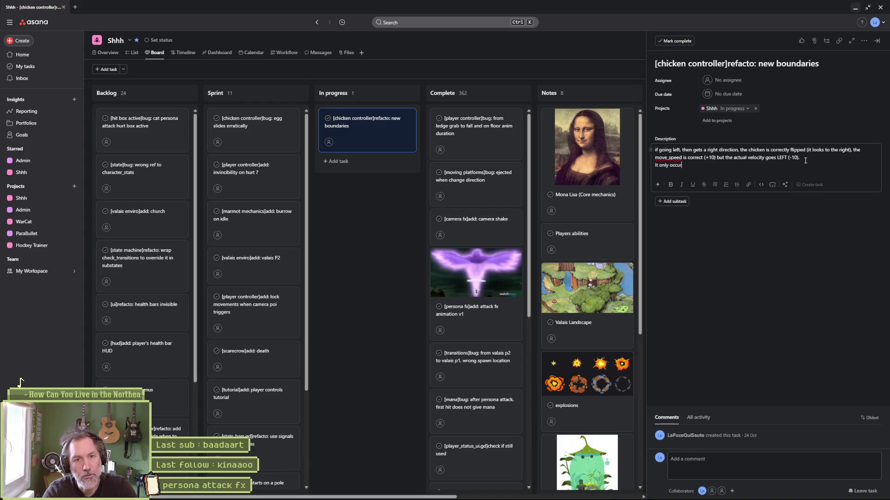
text(s the first walk state loop)
click(777, 250)
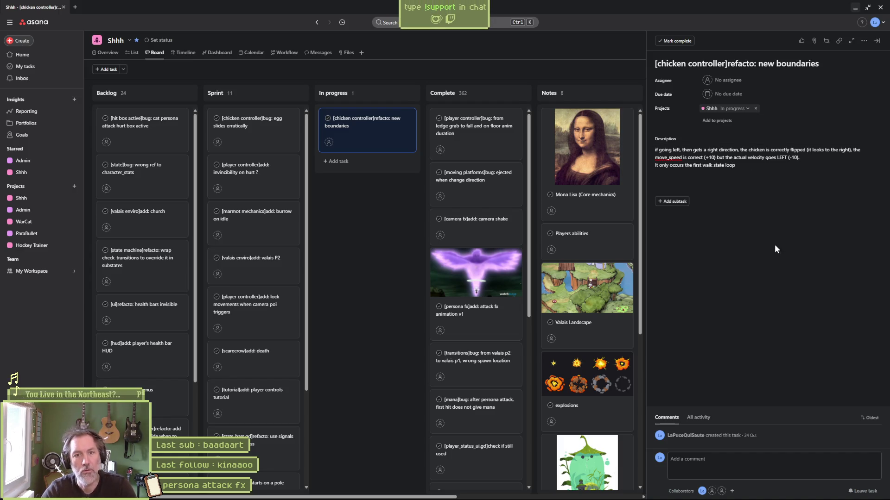
click(855, 7)
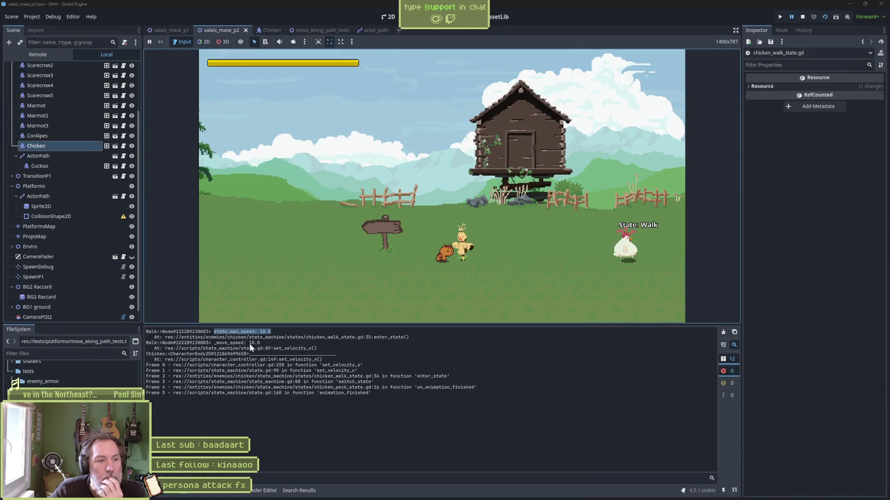
- Mark the _move_speed value in the log and select the running Chicken in the Remote scene tree
drag(260, 343, 211, 343)
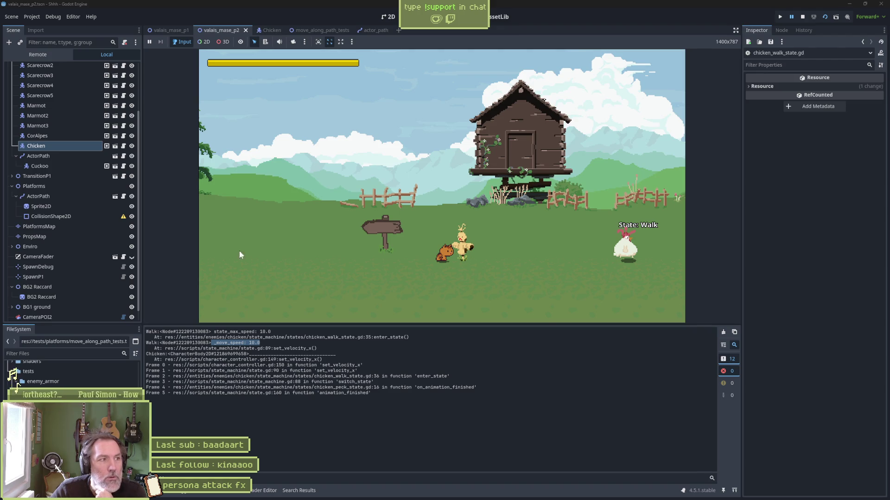
click(43, 56)
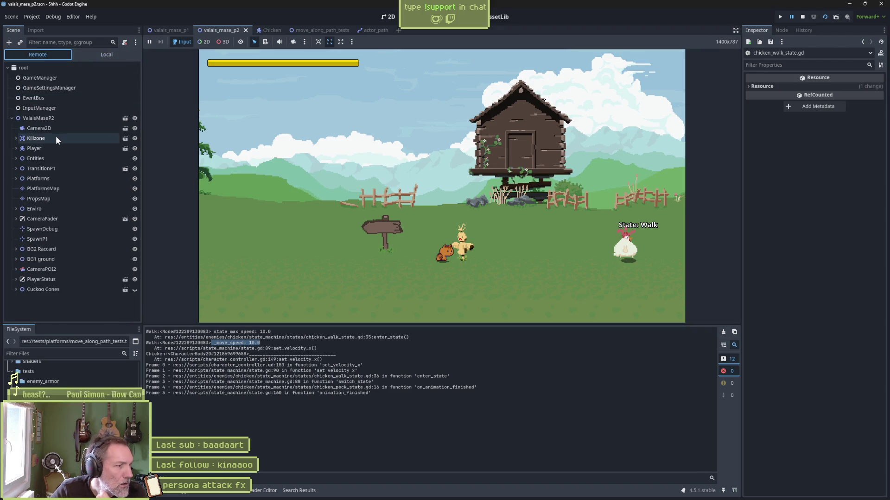
click(16, 159)
click(42, 262)
click(20, 259)
scroll(52, 275, down, 3)
scroll(51, 270, down, 3)
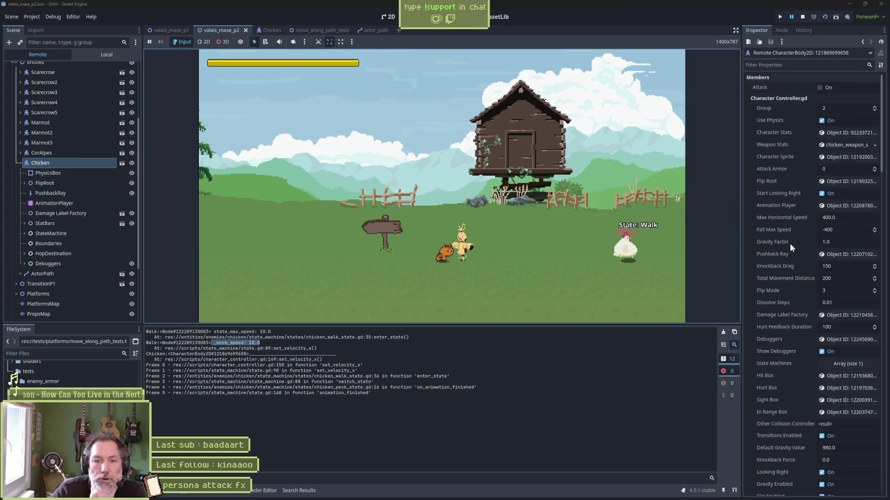
scroll(777, 237, down, 5)
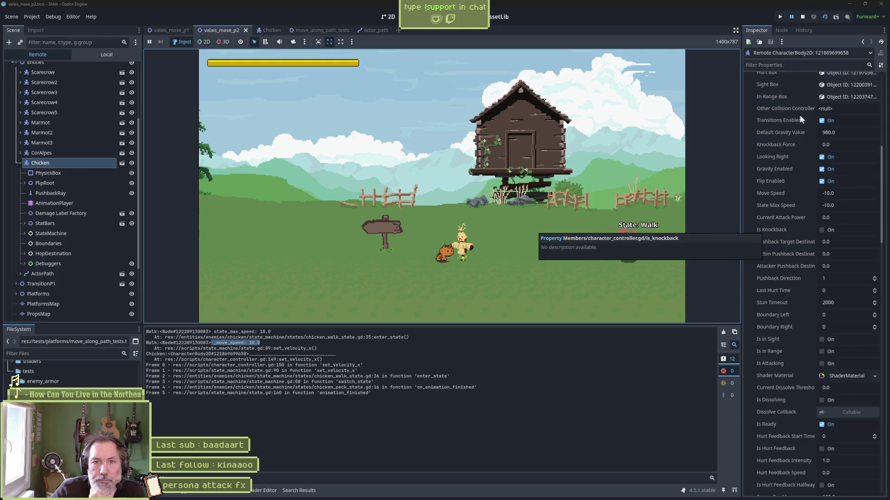
- Filter the Chicken's Inspector for 'move' to confirm Move Speed is -10, then stop the game
click(793, 65)
text(veloc)
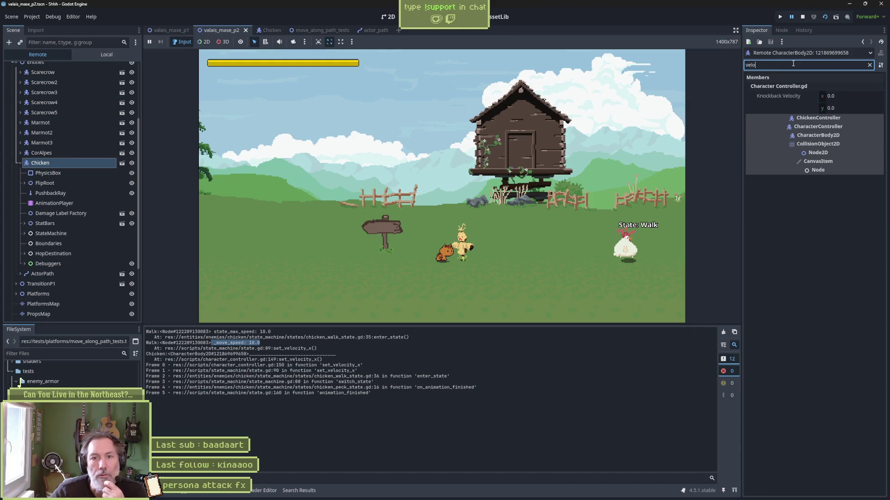
key(BackSpace)
key(BackSpace)
key(BackSpace)
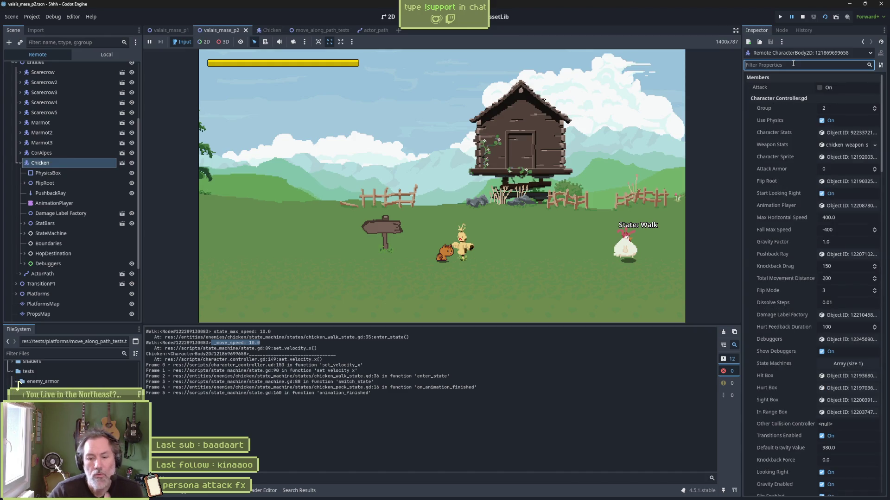
text(move)
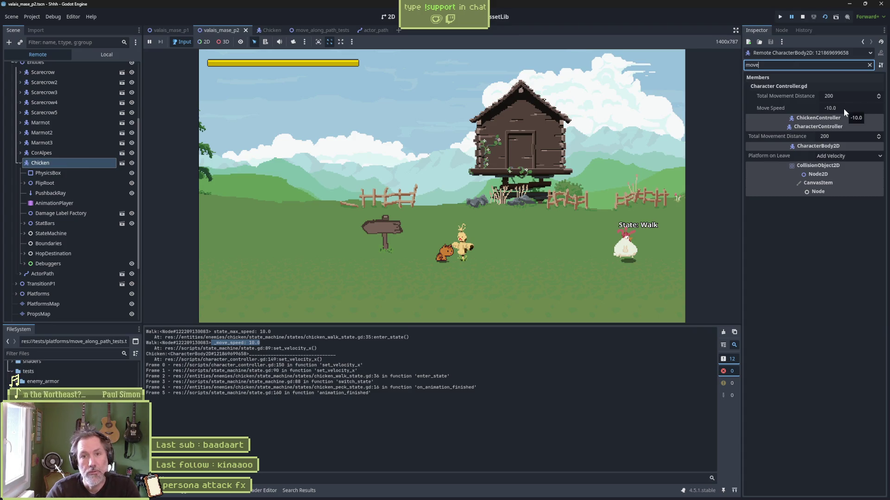
click(870, 65)
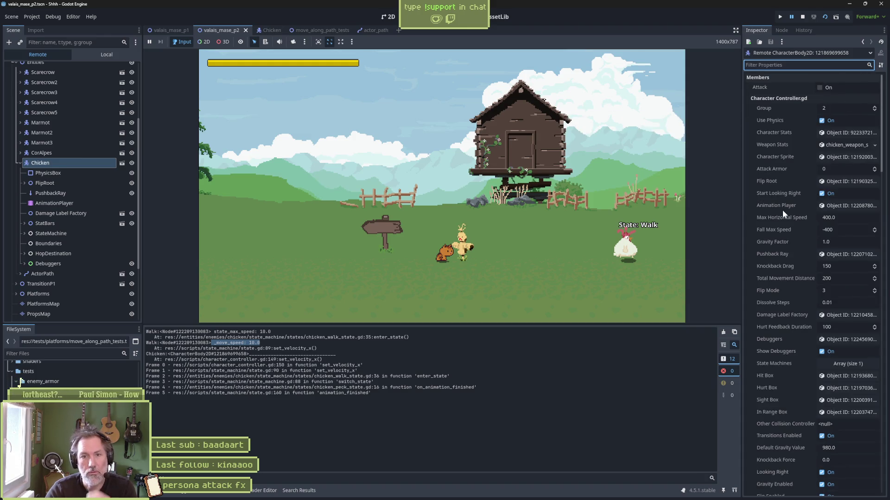
scroll(787, 294, down, 1)
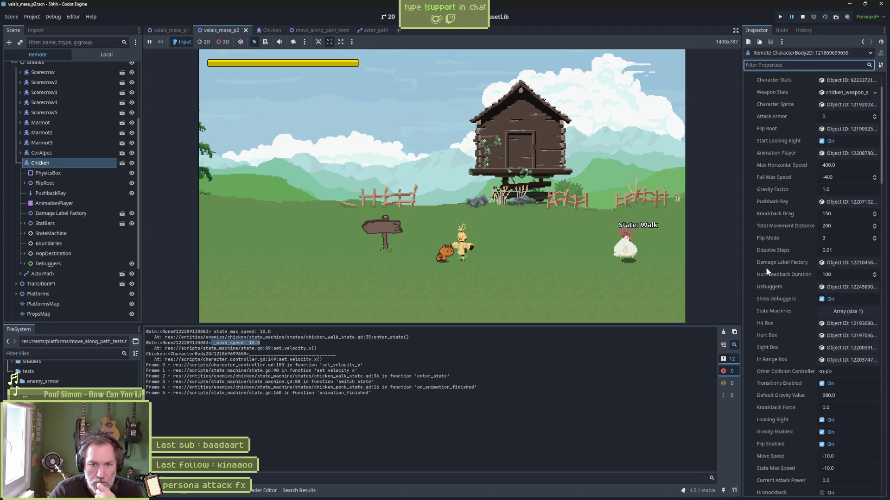
scroll(777, 299, down, 4)
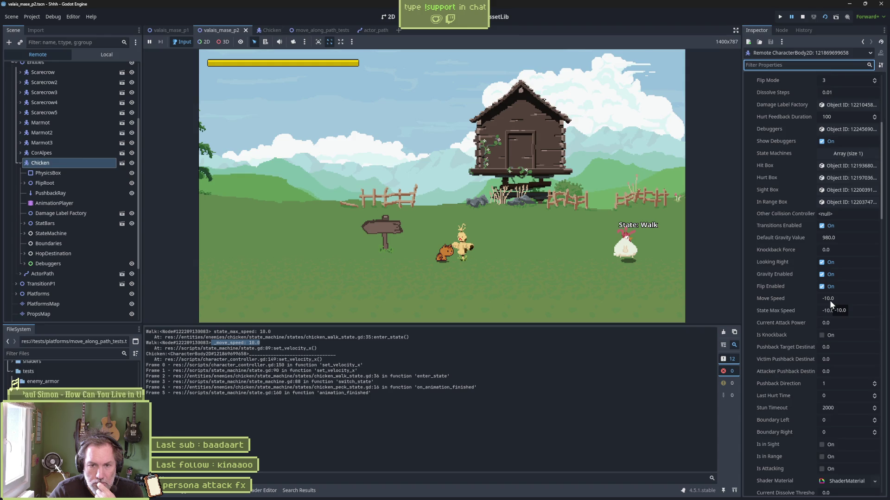
right_click(772, 299)
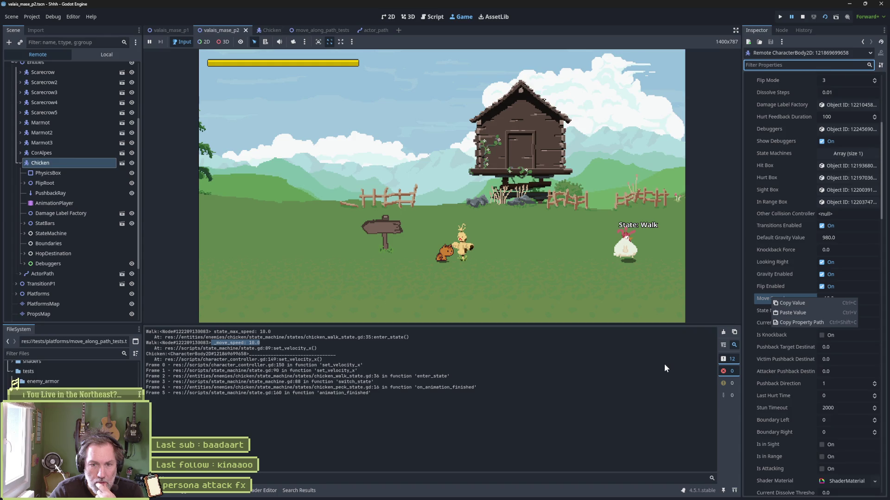
click(806, 17)
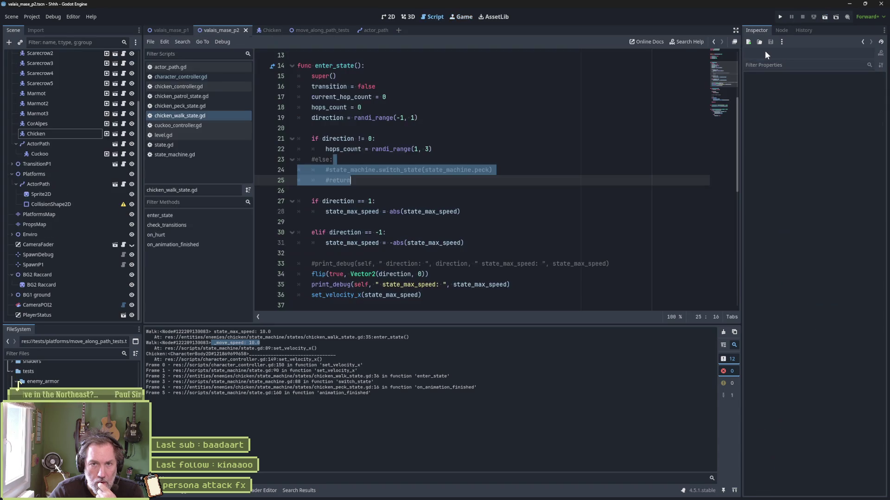
click(206, 77)
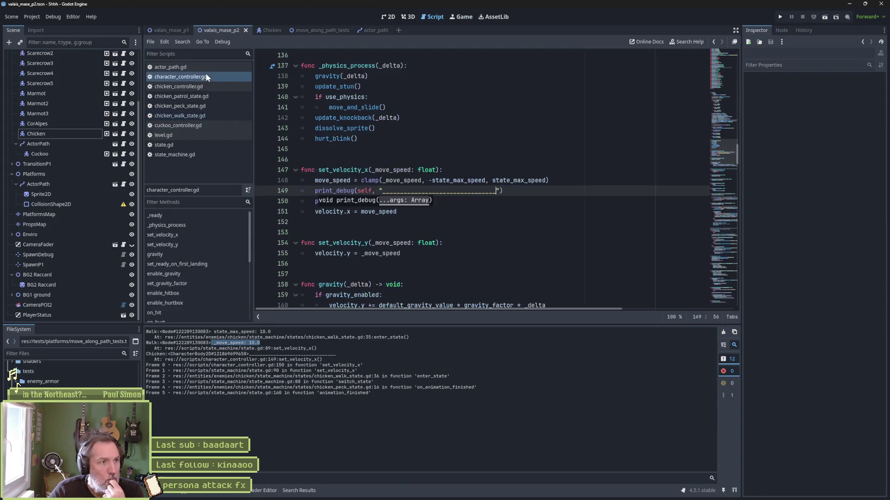
click(725, 74)
scroll(330, 139, up, 10)
click(330, 118)
double_click(330, 117)
click(562, 119)
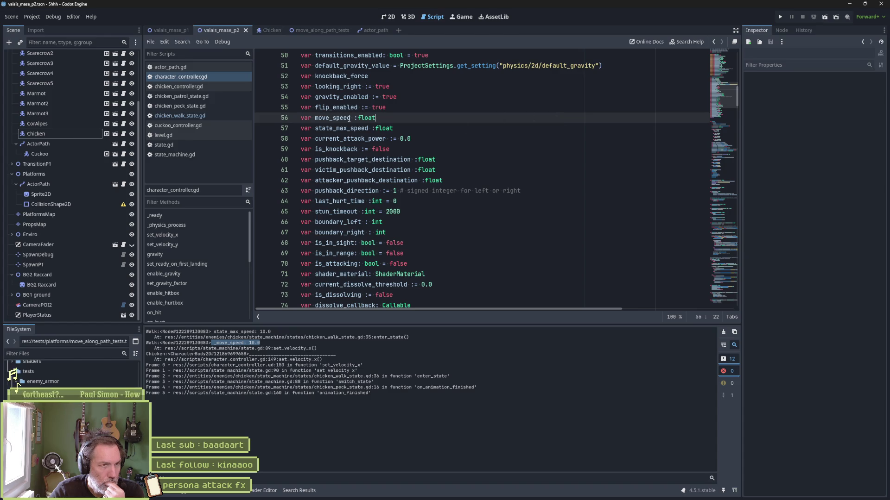
click(213, 116)
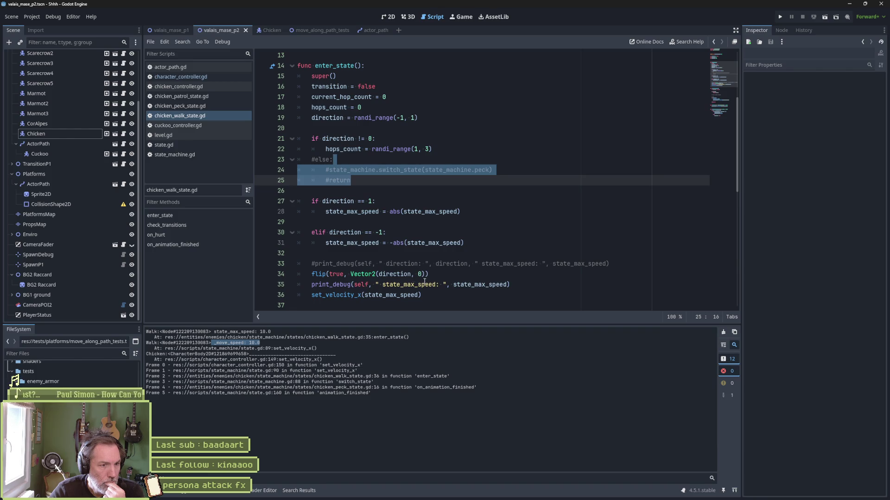
click(421, 295)
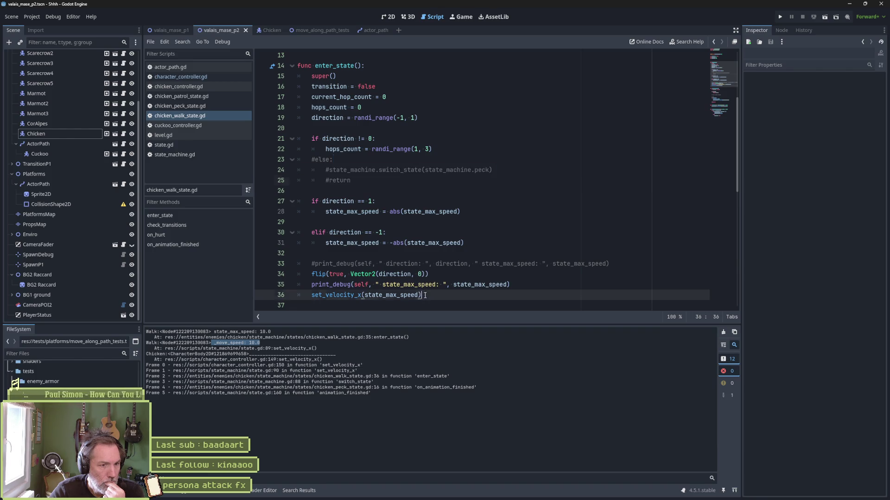
- On a new line after set_velocity_x, start the assignment 'character_controller.move_speed ='
key(Return)
text(cha)
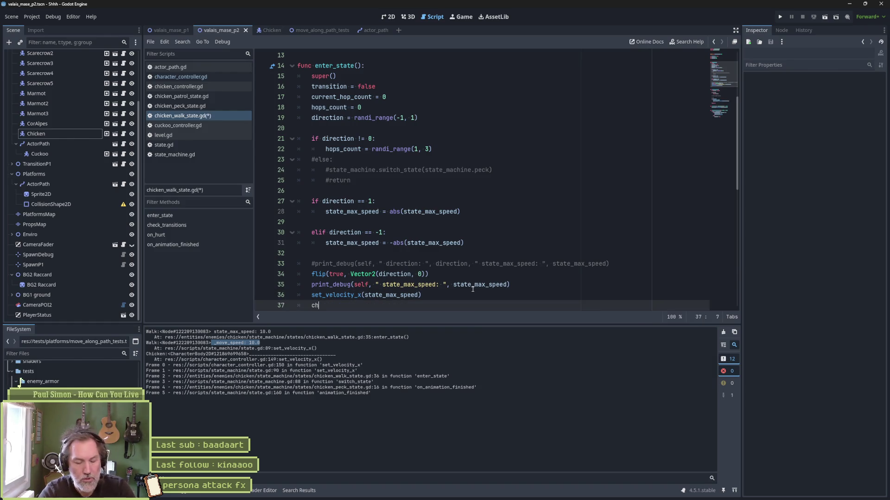
key(Return)
text(.mov)
key(Return)
text(= state)
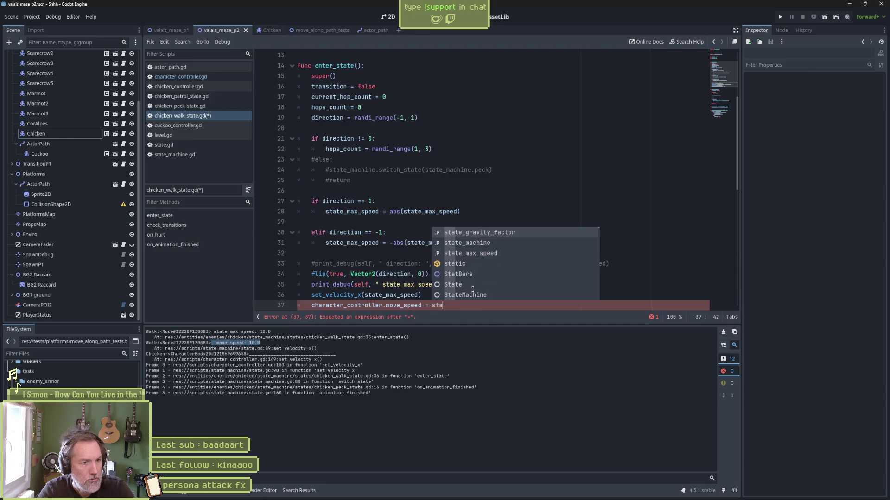
- Complete the assignment with state_max_speed, test-run the scene with F6, and return to the script
key(Escape)
key(ctrl+BackSpace)
text(state)
key(Down)
key(Down)
key(Return)
key(F6)
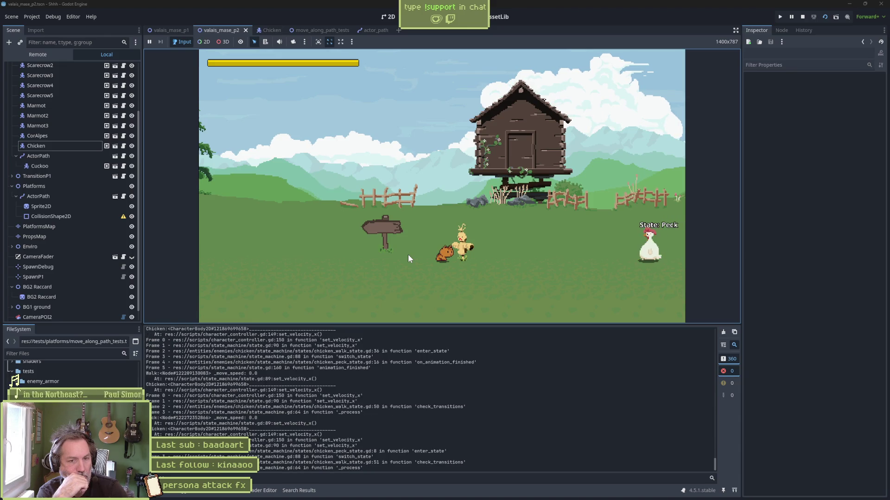
key(ctrl+F3)
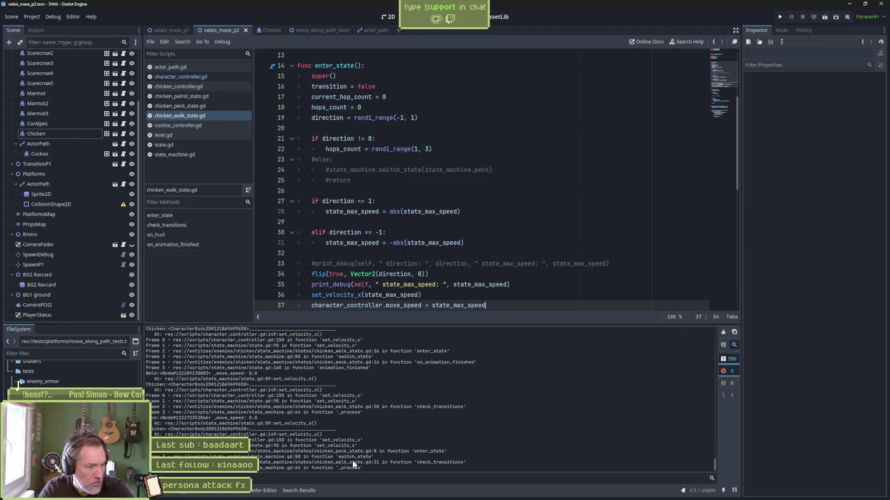
- Note '_move_speed: 0.0' in the log and undo the added move_speed assignment line
drag(257, 419, 214, 420)
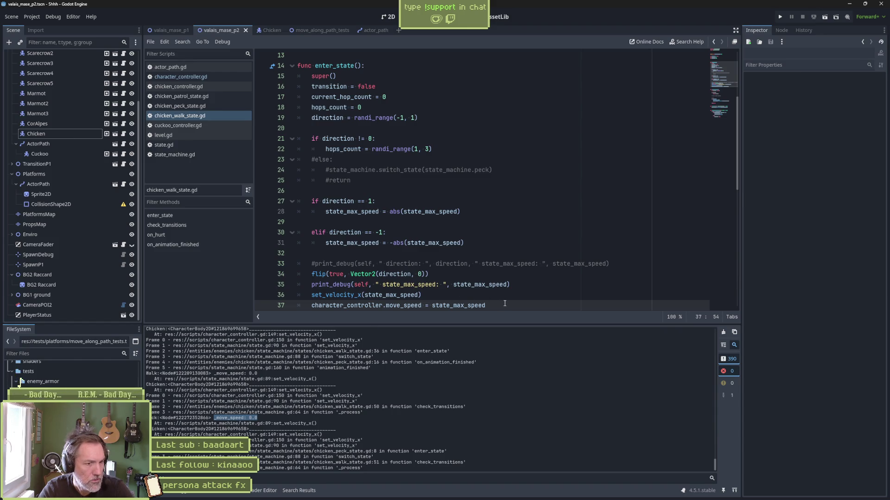
key(ctrl+z)
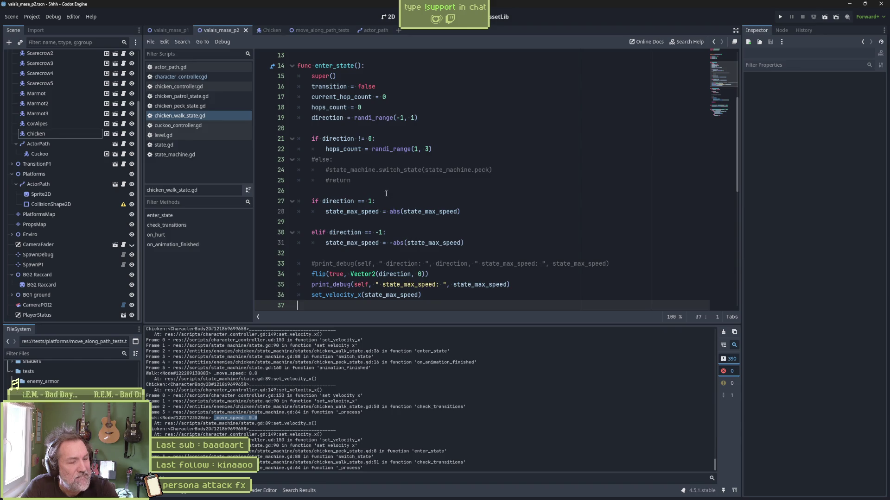
click(314, 159)
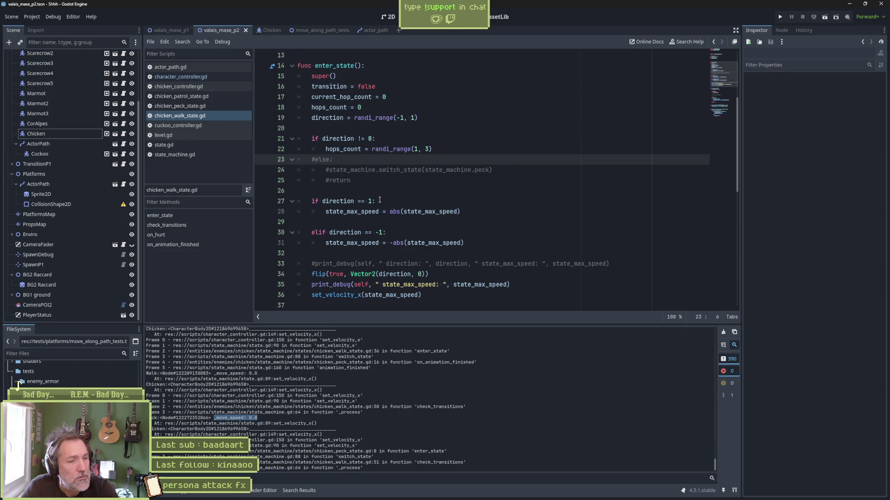